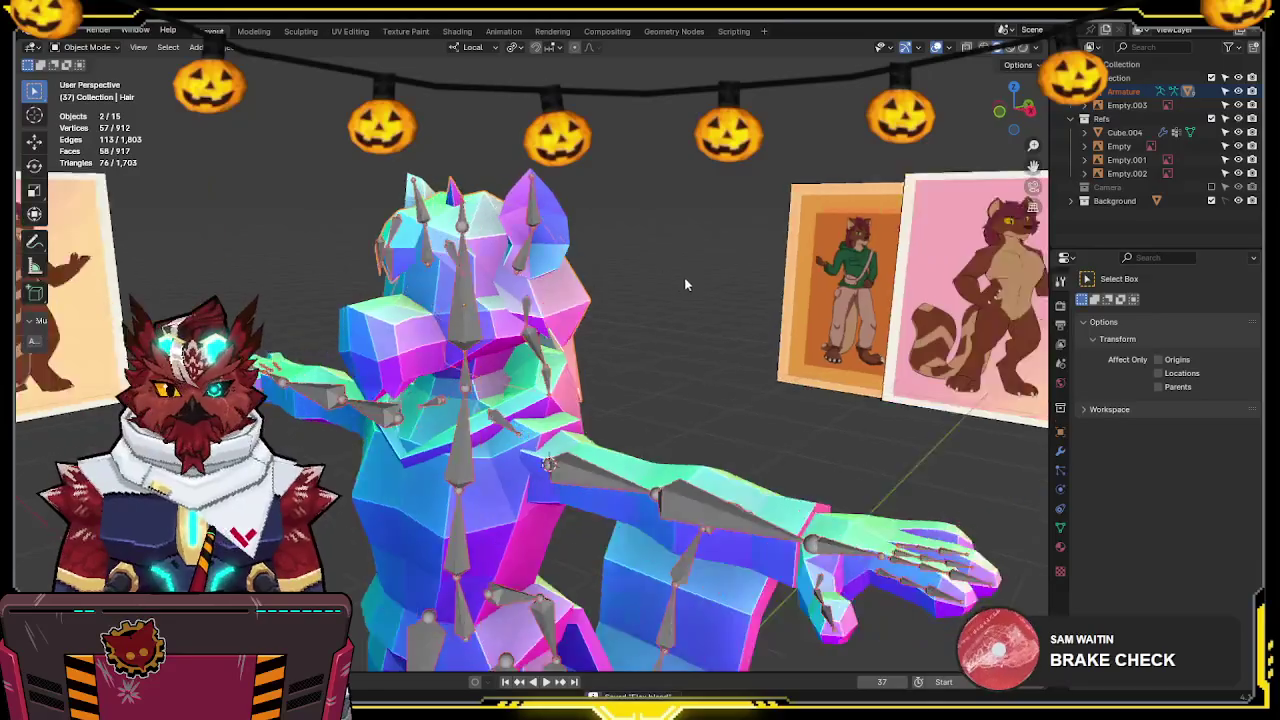
Switch the model into Sculpt Mode, then into Weight Paint mode
{"action": "key", "text": "ctrl+Tab"}
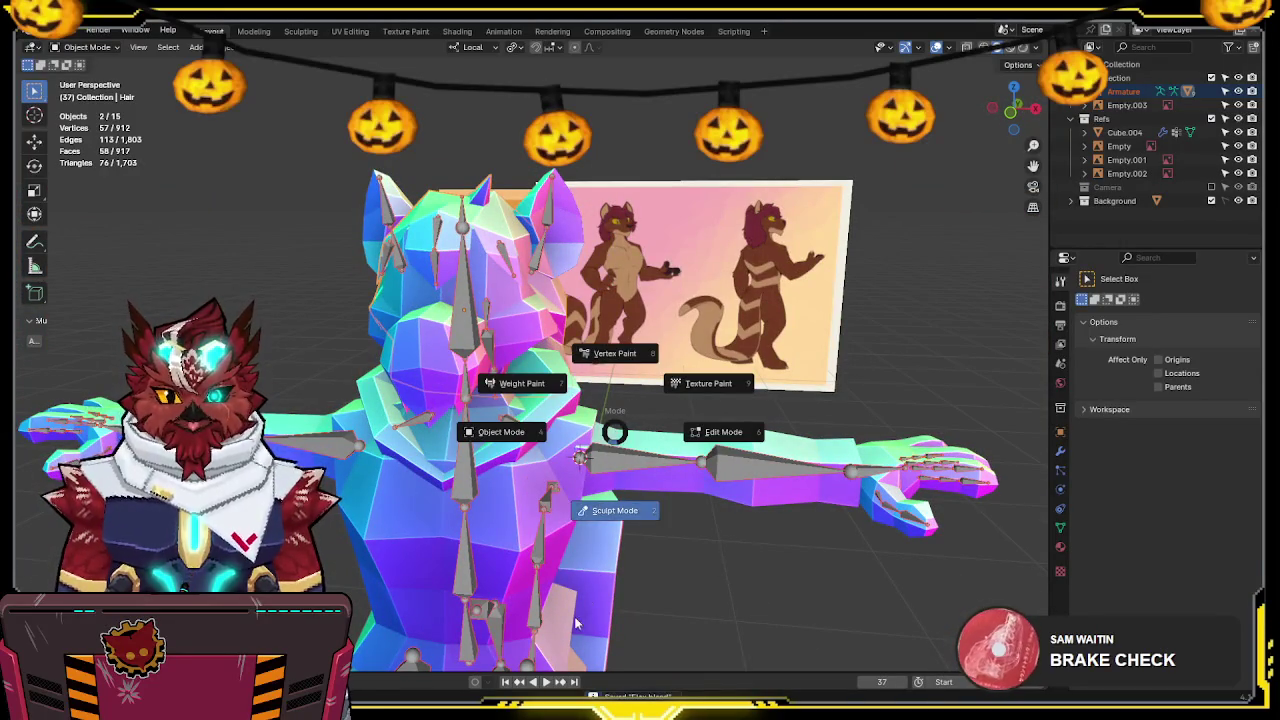
{"action": "left_click", "coordinate": [603, 508]}
{"action": "key", "text": "ctrl+Tab"}
{"action": "left_click", "coordinate": [515, 383]}
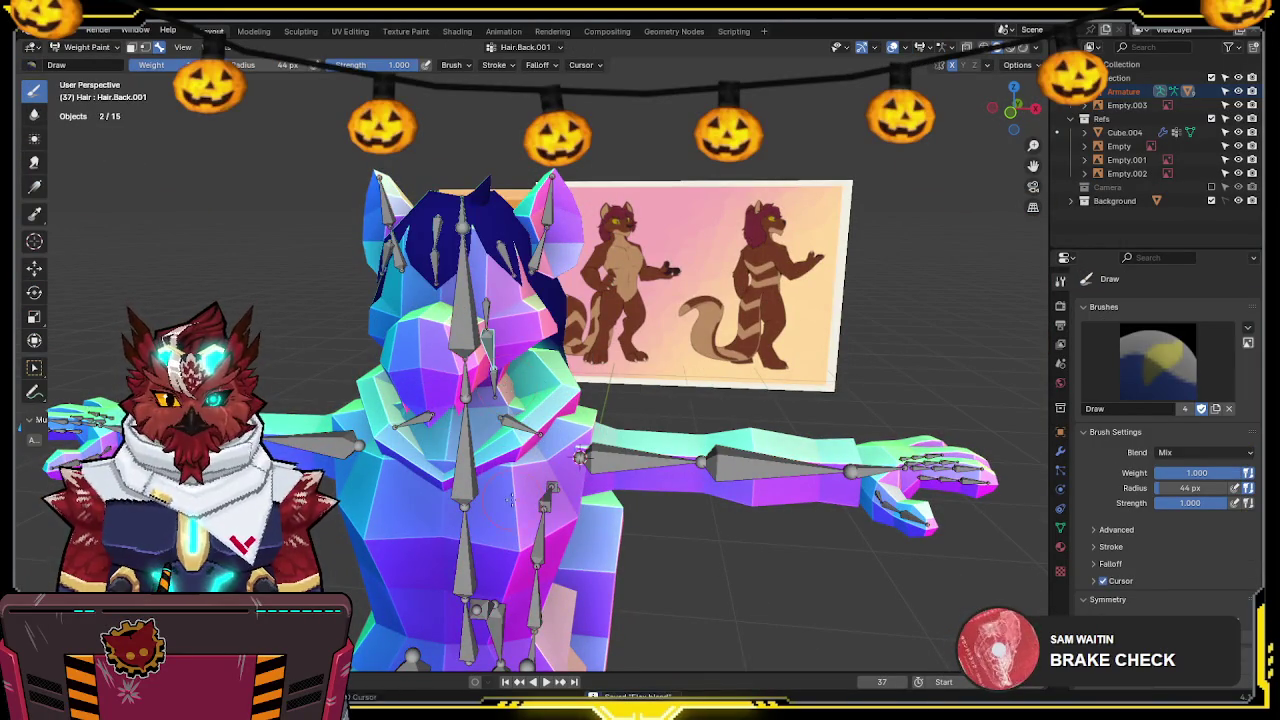
In Pose Mode, grab the Hips bone, cancel the move and return to Object Mode
{"action": "key", "text": "ctrl+Tab"}
{"action": "left_click", "coordinate": [476, 394]}
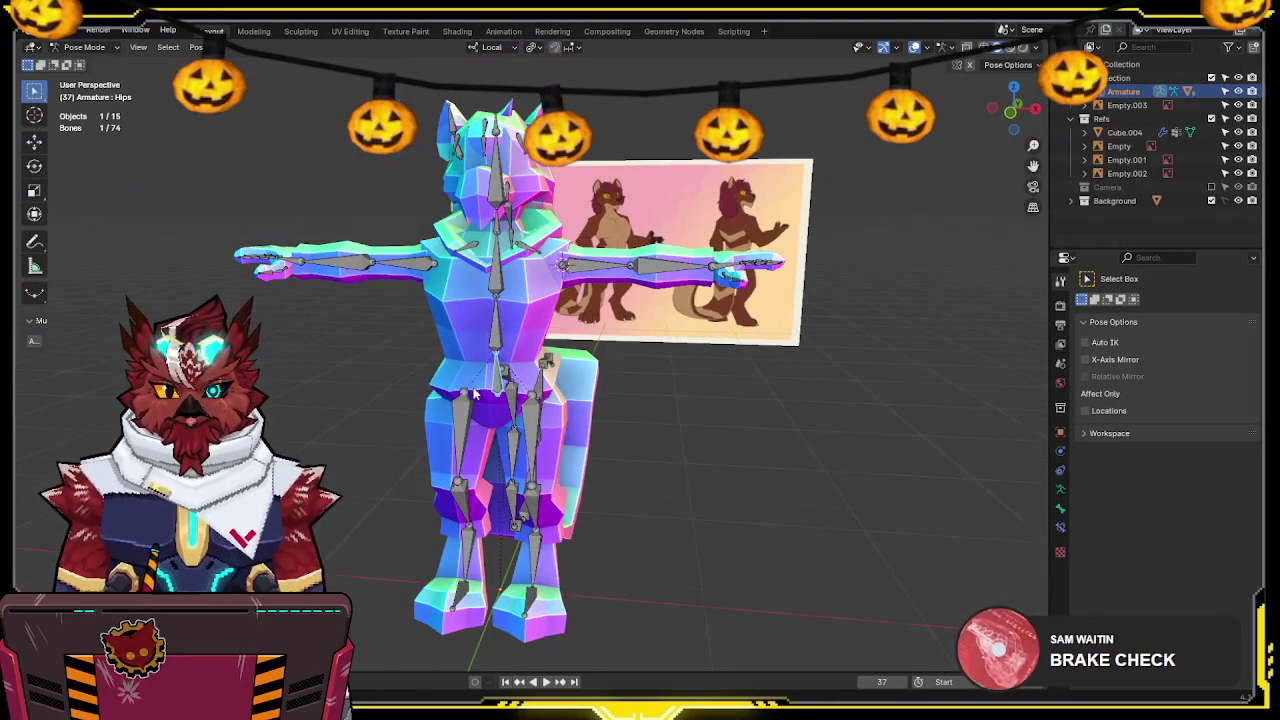
{"action": "key", "text": "g"}
{"action": "mouse_move", "coordinate": [476, 394]}
{"action": "middle_mouse_down"}
{"action": "mouse_move", "coordinate": [678, 340]}
{"action": "mouse_move", "coordinate": [758, 366]}
{"action": "middle_mouse_up"}
{"action": "key", "text": "Escape"}
{"action": "key", "text": "ctrl+Tab"}
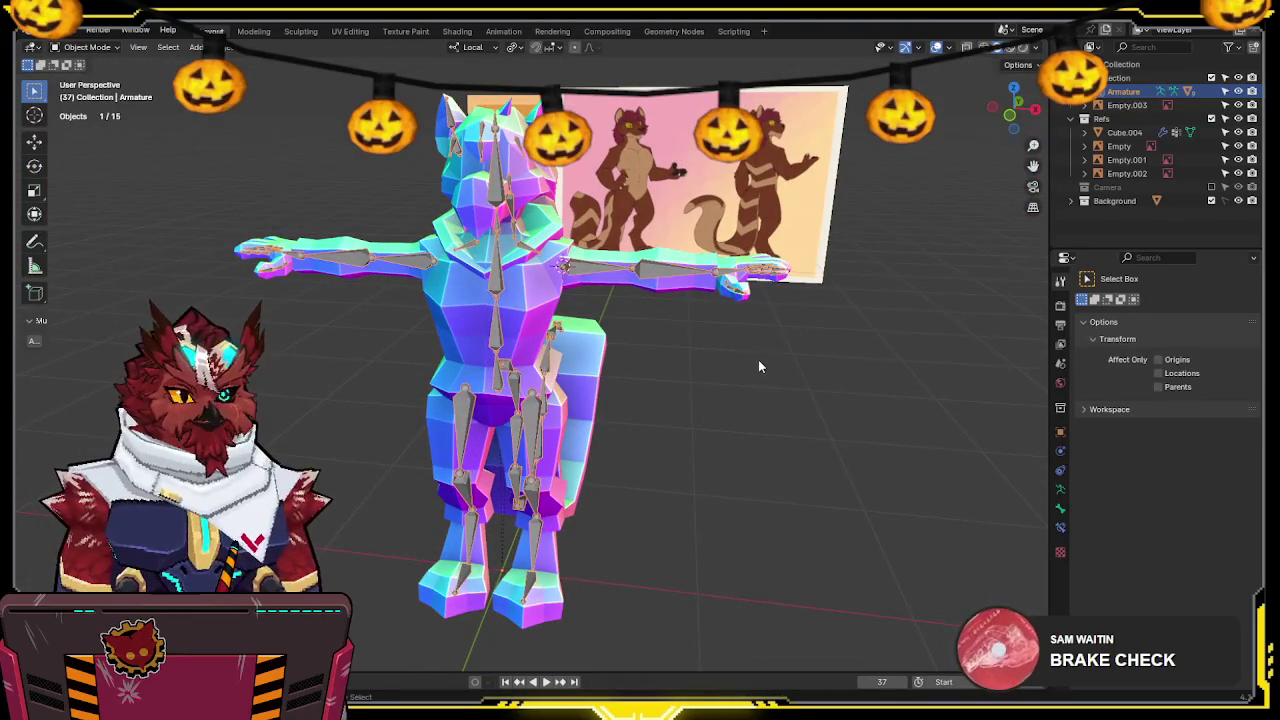
Move the Empty.003 reference image into the Refs collection
{"action": "left_click", "coordinate": [1127, 105]}
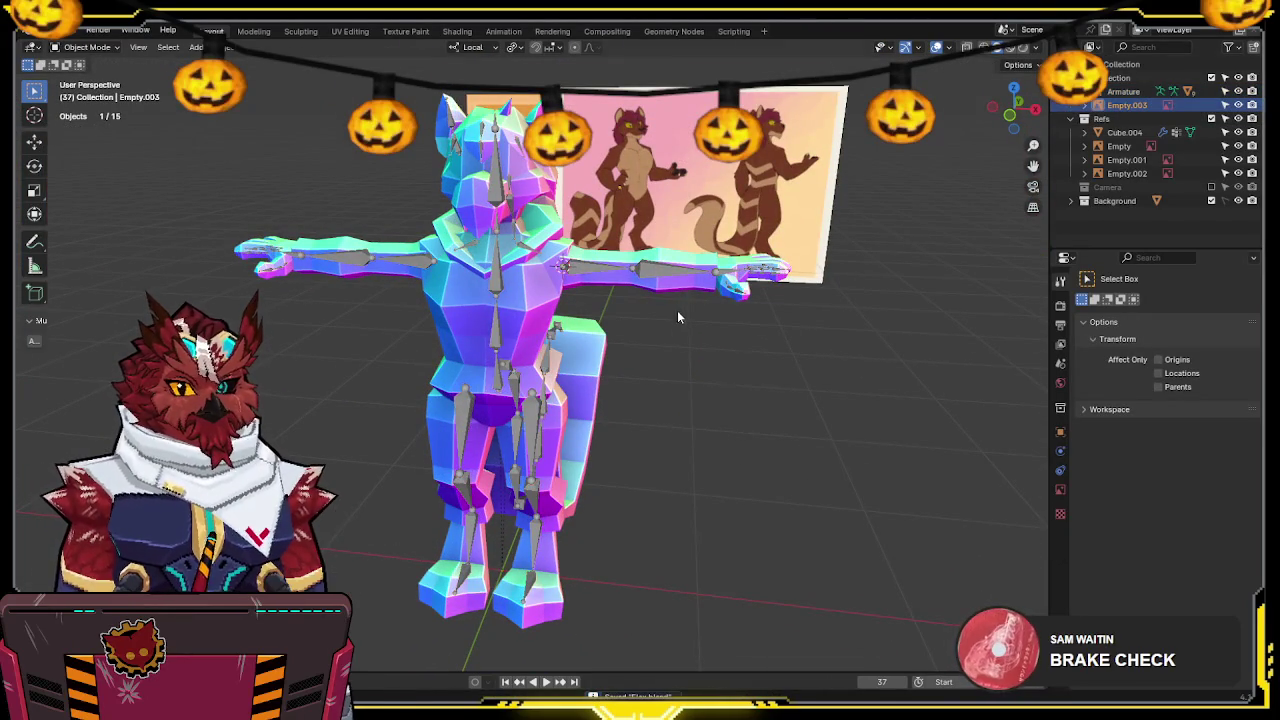
{"action": "key", "text": "g"}
{"action": "mouse_move", "coordinate": [678, 321]}
{"action": "middle_mouse_down"}
{"action": "mouse_move", "coordinate": [829, 192]}
{"action": "mouse_move", "coordinate": [762, 212]}
{"action": "middle_mouse_up"}
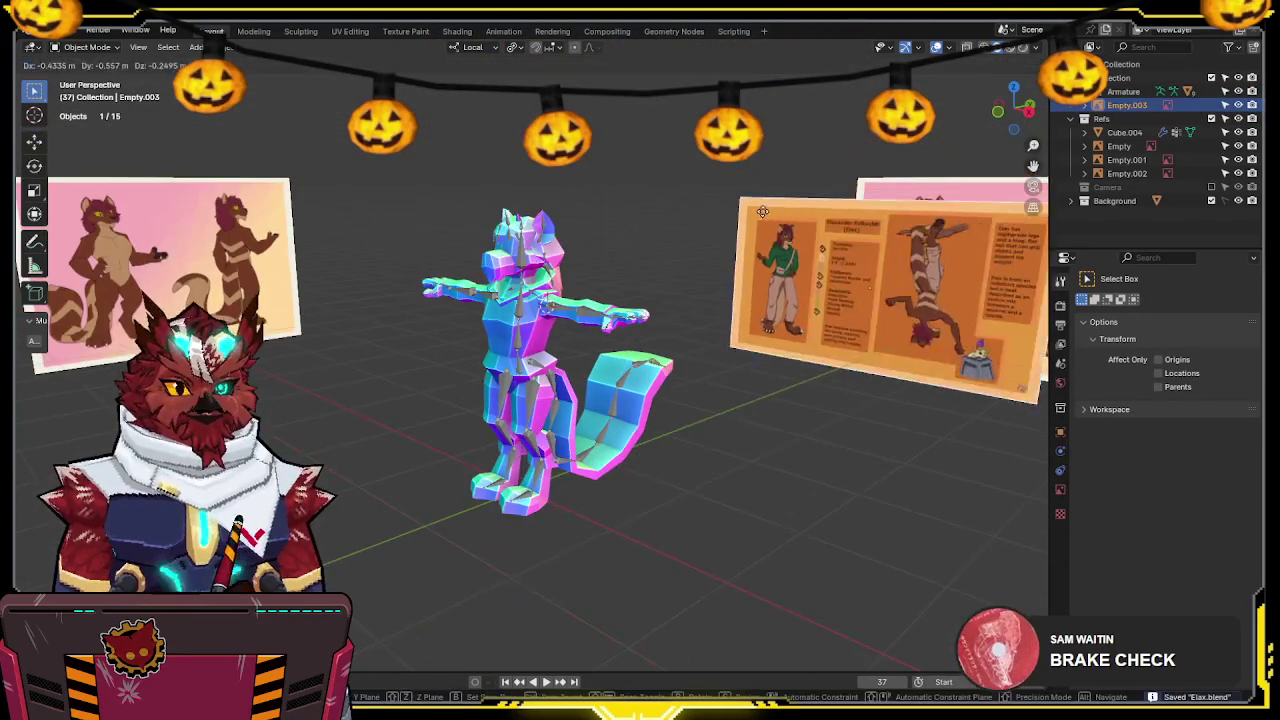
{"action": "key", "text": "Escape"}
{"action": "key", "text": "m"}
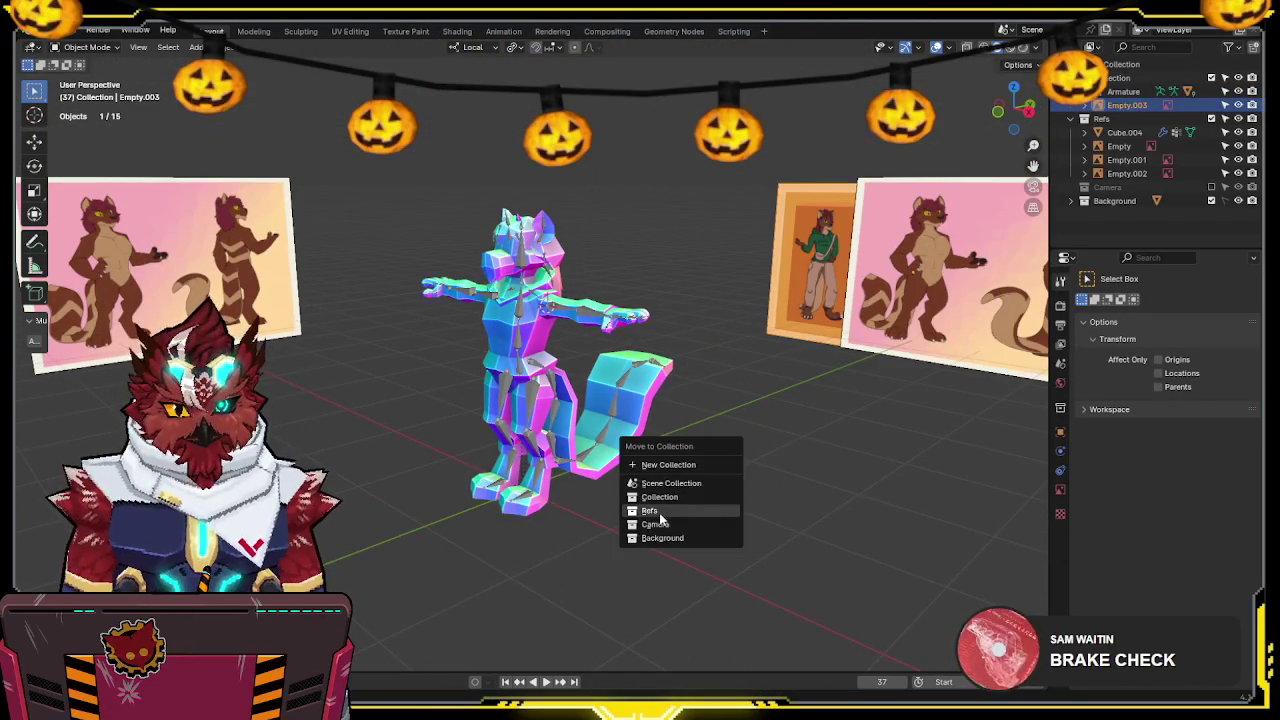
{"action": "left_click", "coordinate": [660, 513]}
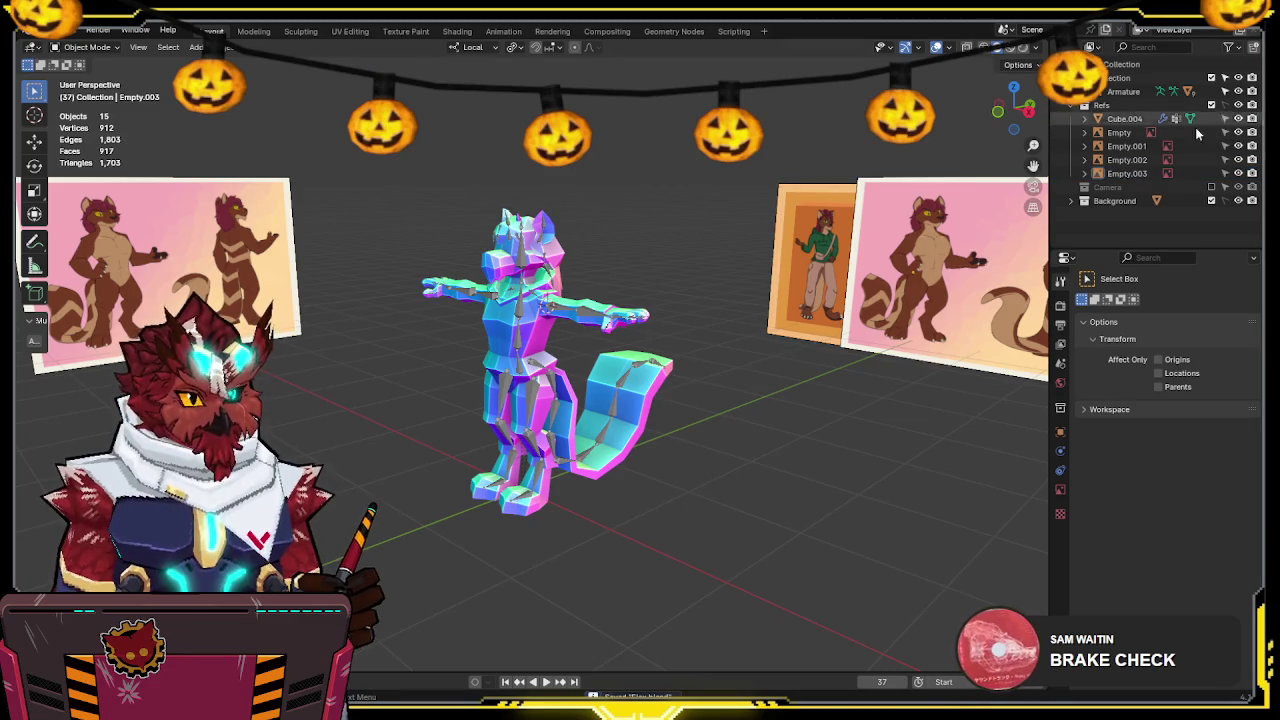
Select the armature and hide it
{"action": "middle_click_drag", "start_coordinate": [640, 360], "coordinate": [498, 333]}
{"action": "scroll", "coordinate": [498, 333], "scroll_direction": "up", "scroll_amount": 2}
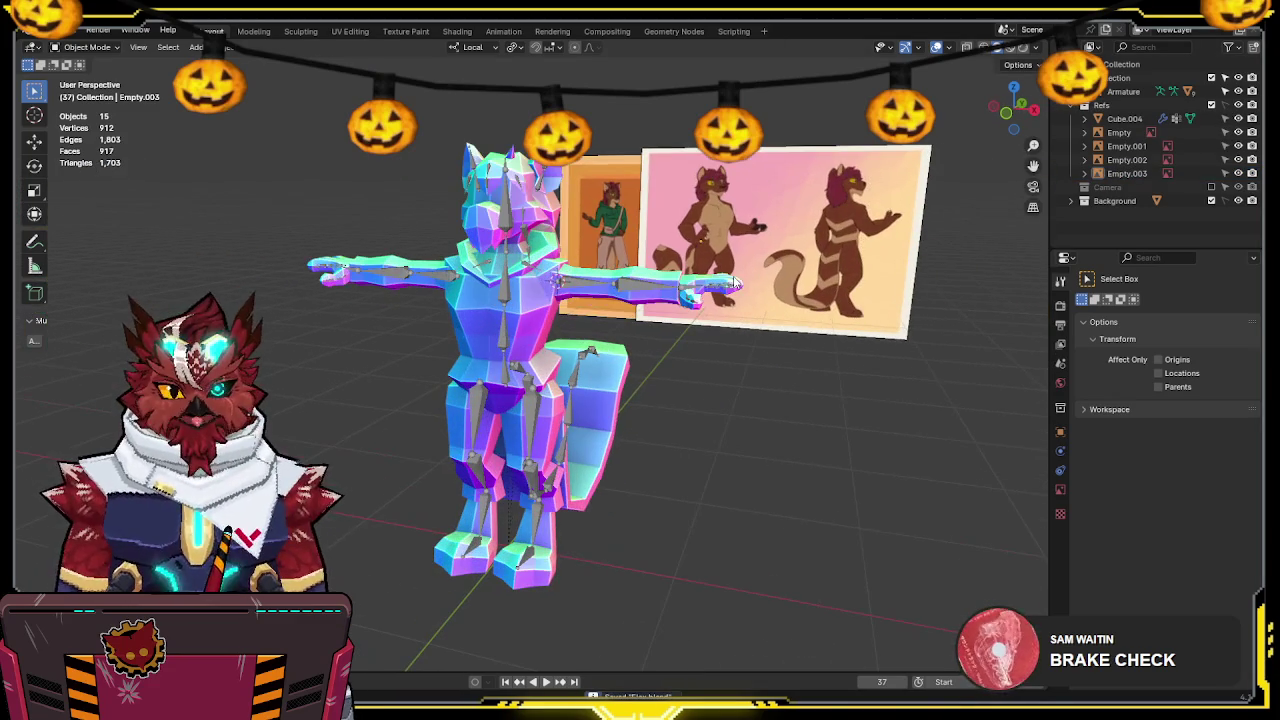
{"action": "left_click", "coordinate": [498, 333]}
{"action": "key", "text": "h"}
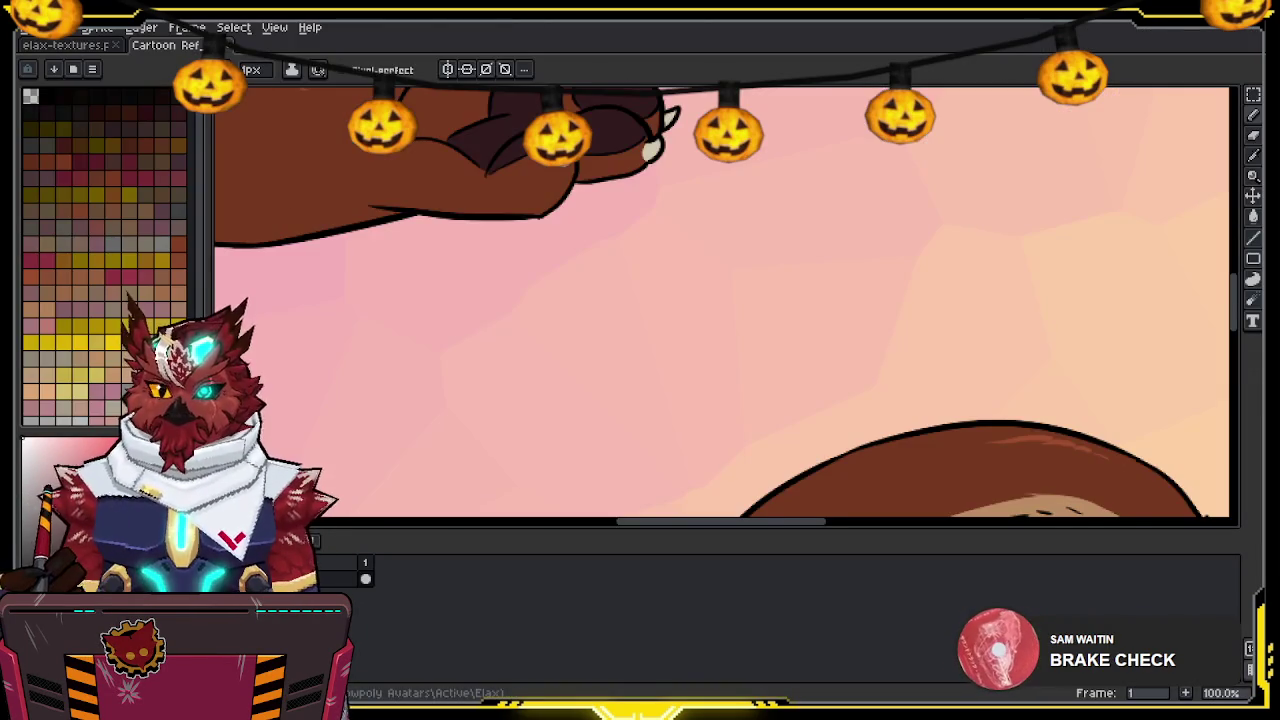
Dock the Cartoon Ref image beside the texture canvas and frame both views
{"action": "left_click_drag", "start_coordinate": [165, 45], "coordinate": [294, 272]}
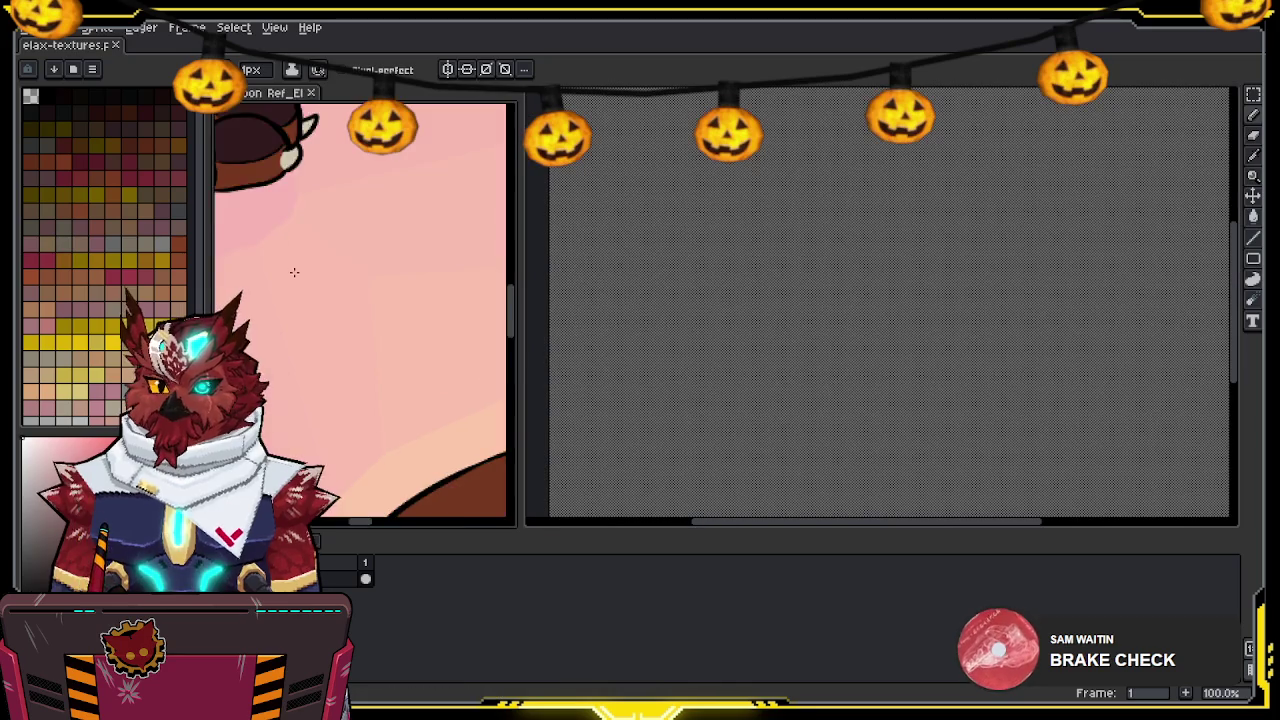
{"action": "scroll", "coordinate": [294, 272], "scroll_direction": "down", "scroll_amount": 2}
{"action": "scroll", "coordinate": [380, 250], "scroll_direction": "up", "scroll_amount": 3}
{"action": "middle_click_drag", "start_coordinate": [763, 286], "coordinate": [812, 332]}
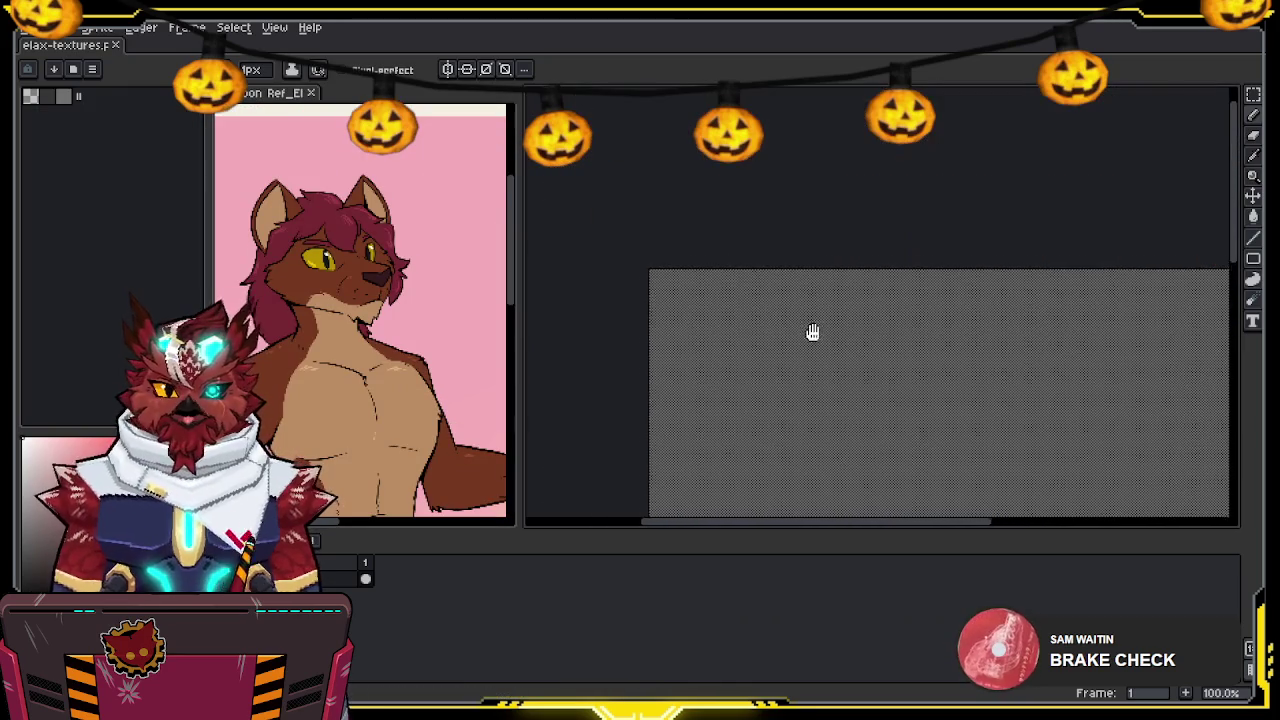
{"action": "scroll", "coordinate": [651, 300], "scroll_direction": "down", "scroll_amount": 3}
{"action": "scroll", "coordinate": [335, 283], "scroll_direction": "up", "scroll_amount": 1}
Fill a top-left swatch with the hair red sampled from the reference
{"action": "key", "text": "i"}
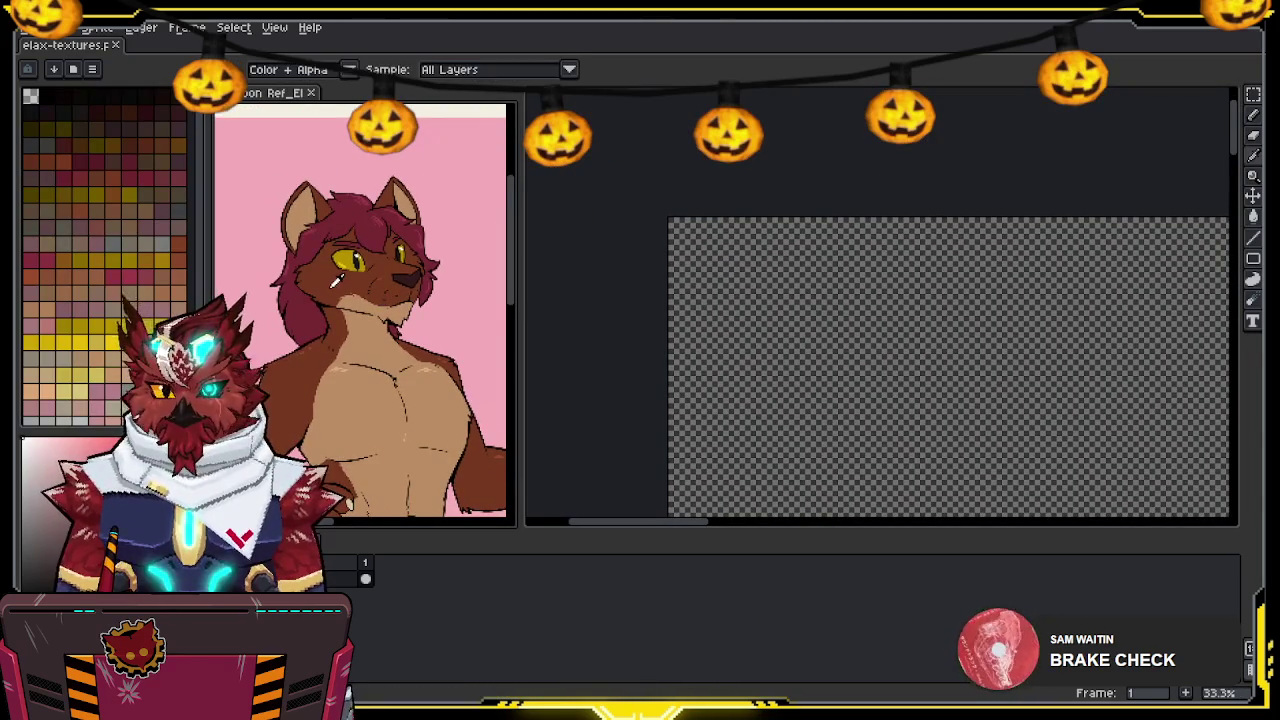
{"action": "key", "text": "b"}
{"action": "scroll", "coordinate": [810, 250], "scroll_direction": "up", "scroll_amount": 3}
{"action": "scroll", "coordinate": [820, 258], "scroll_direction": "up", "scroll_amount": 2}
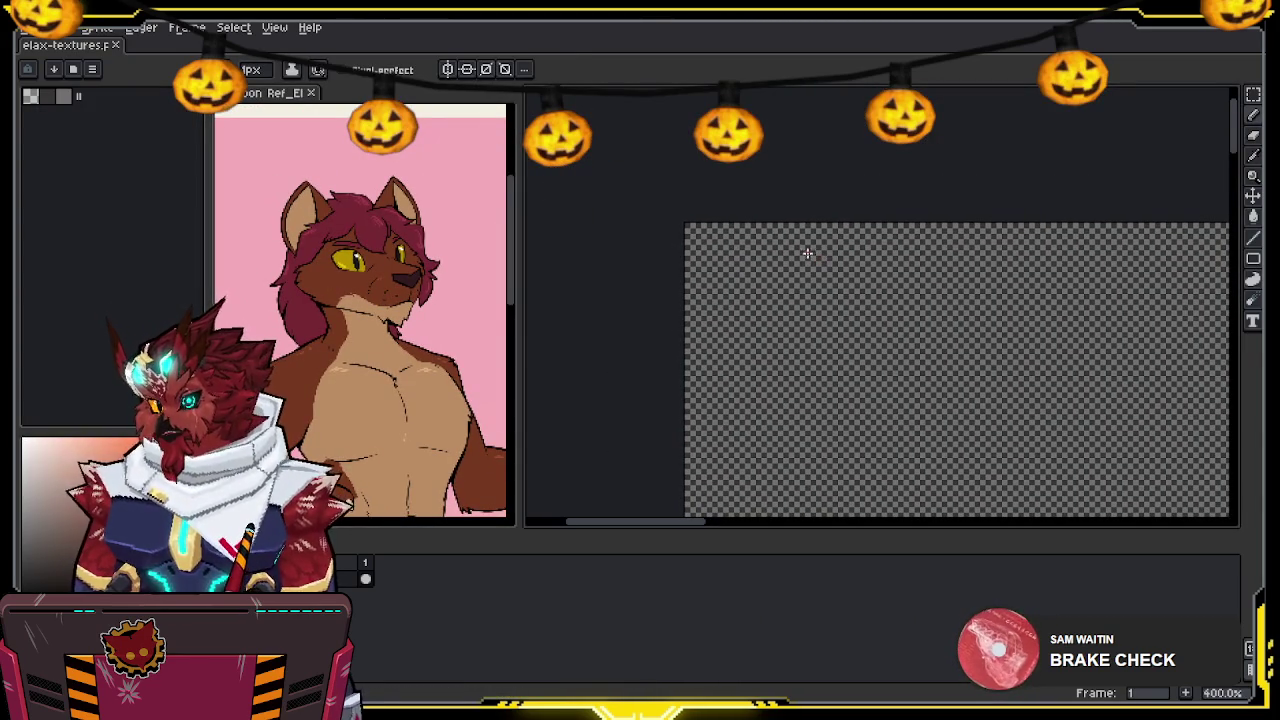
{"action": "key", "text": "m"}
{"action": "left_click", "coordinate": [354, 208], "text": "alt"}
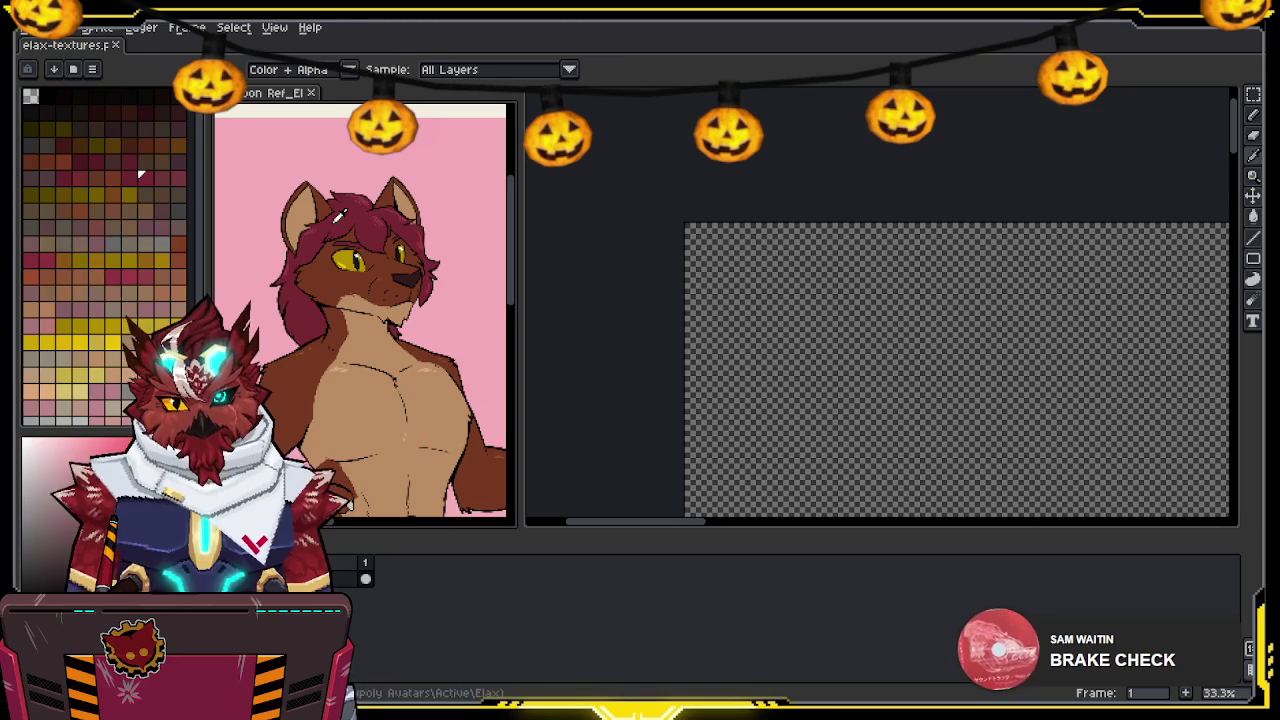
{"action": "left_click_drag", "start_coordinate": [686, 224], "coordinate": [772, 311]}
{"action": "key", "text": "f"}
{"action": "key", "text": "m"}
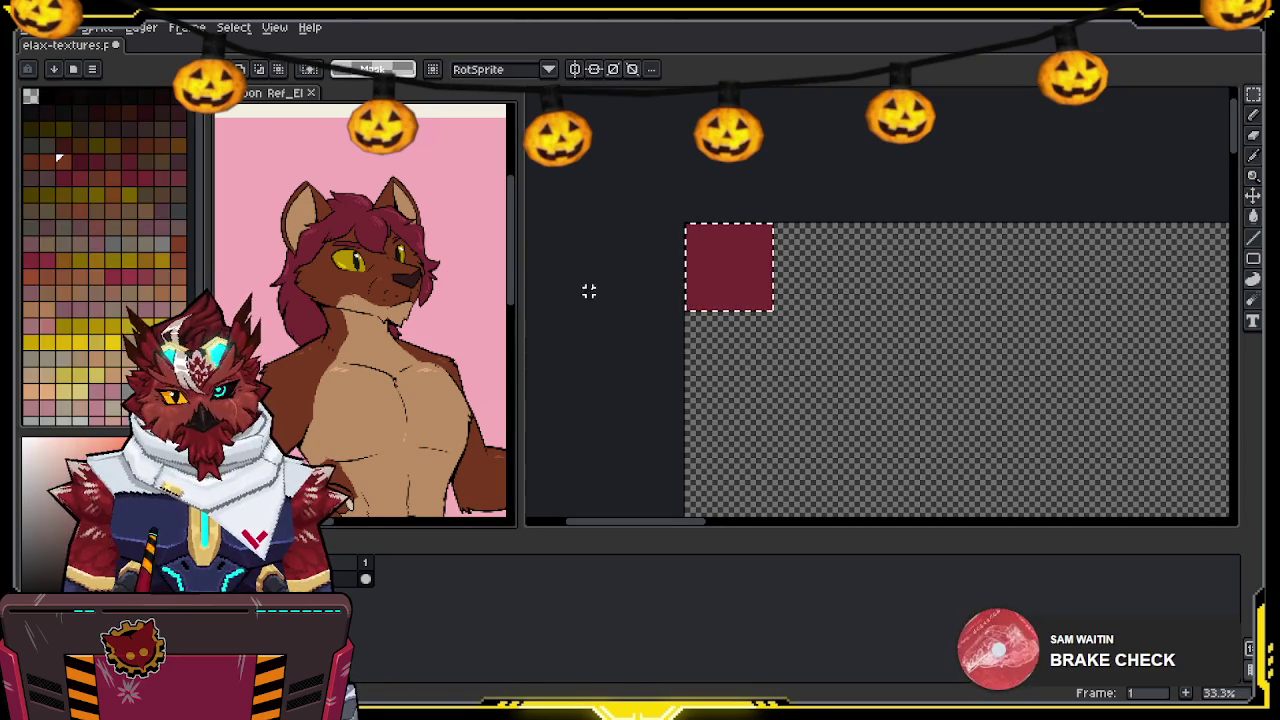
{"action": "key", "text": "ctrl+d"}
Fill the next swatches with brown fur and tan sampled from the reference
{"action": "left_click_drag", "start_coordinate": [773, 224], "coordinate": [859, 311]}
{"action": "key", "text": "f"}
{"action": "left_click", "coordinate": [400, 400], "text": "alt"}
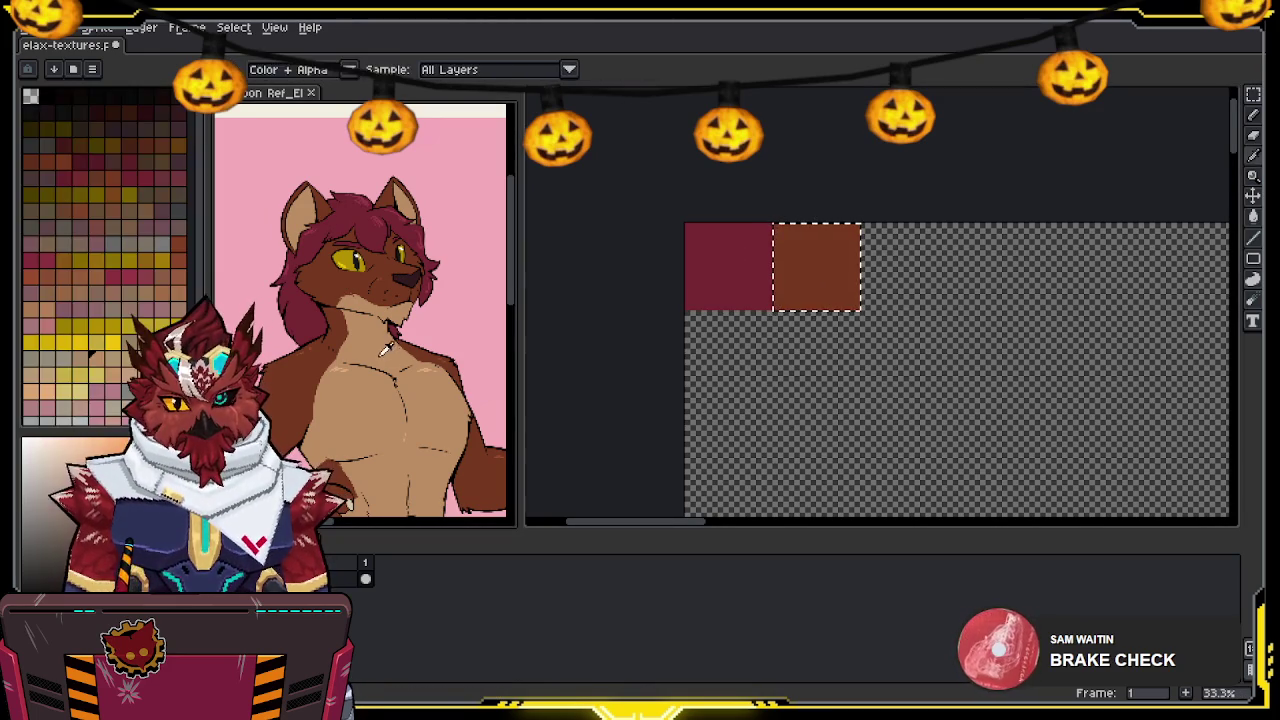
{"action": "left_click_drag", "start_coordinate": [859, 222], "coordinate": [949, 313]}
{"action": "key", "text": "f"}
{"action": "scroll", "coordinate": [400, 300], "scroll_direction": "up", "scroll_amount": 3}
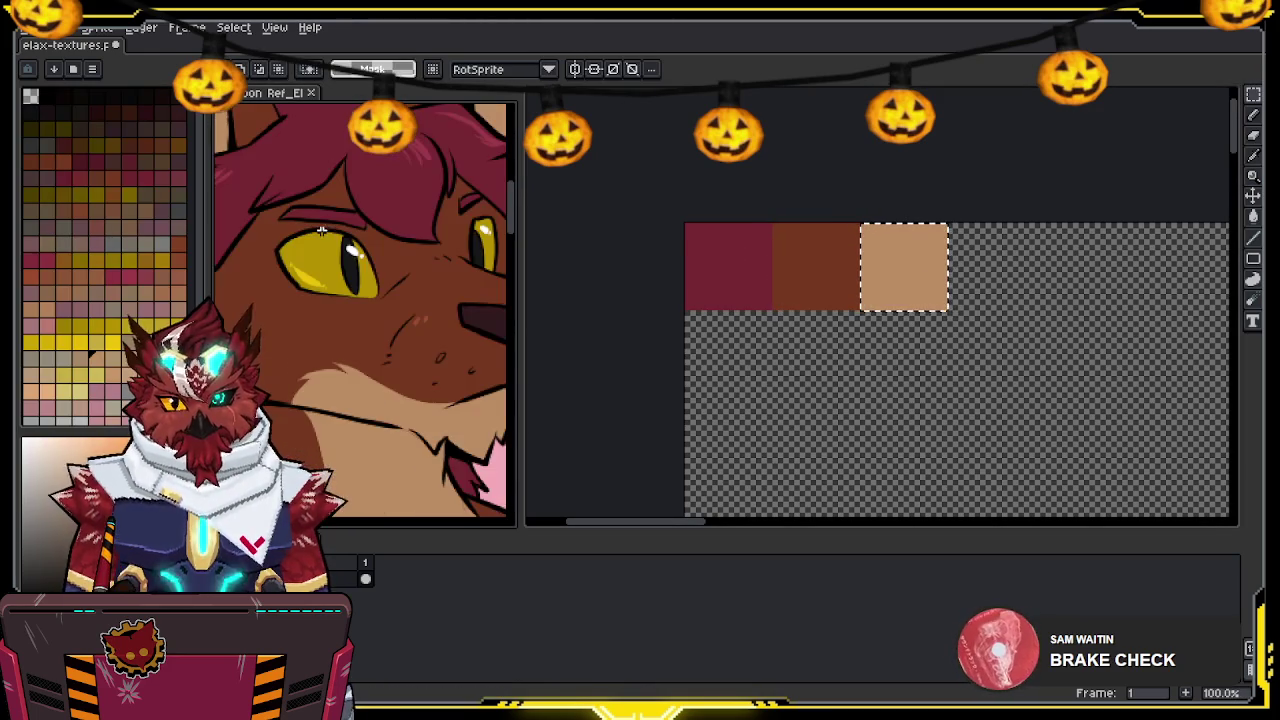
Add yellow eye-colour and near-black swatches to the right of the tan one
{"action": "left_click_drag", "start_coordinate": [948, 222], "coordinate": [1035, 311]}
{"action": "key", "text": "f"}
{"action": "left_click", "coordinate": [358, 262], "text": "alt"}
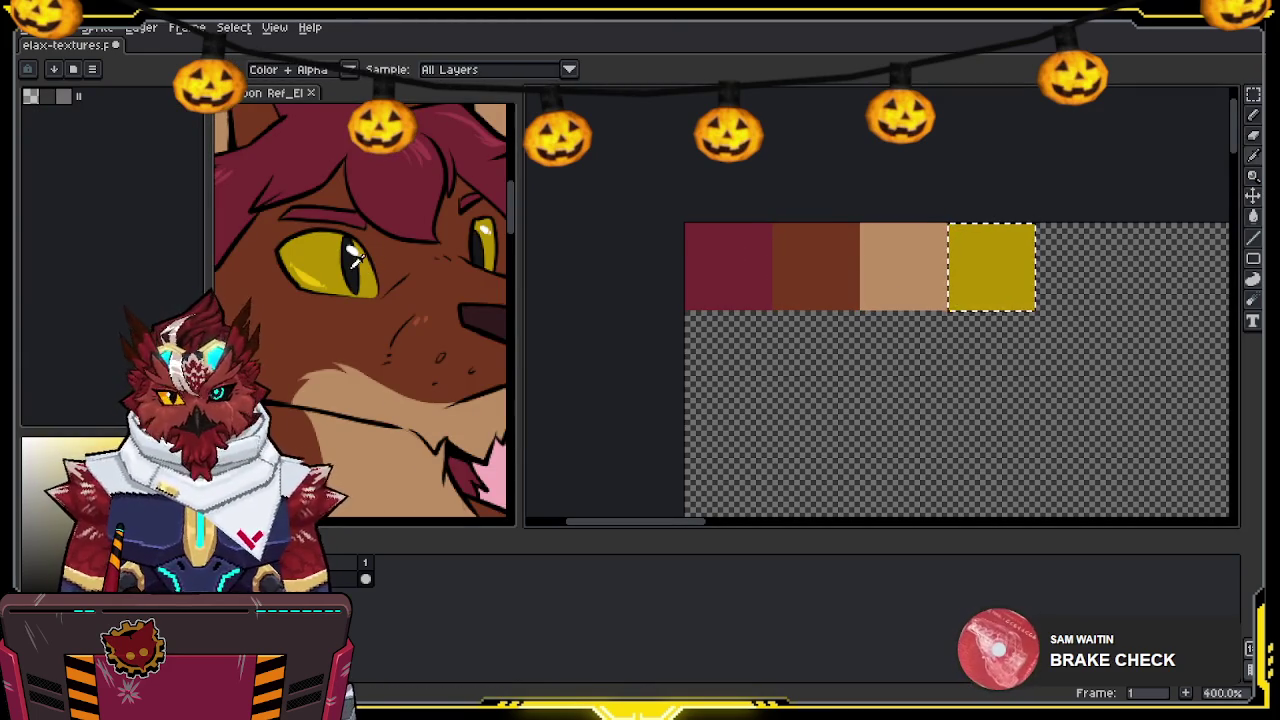
{"action": "left_click_drag", "start_coordinate": [1035, 224], "coordinate": [1121, 310]}
{"action": "key", "text": "f"}
{"action": "scroll", "coordinate": [360, 300], "scroll_direction": "down", "scroll_amount": 3}
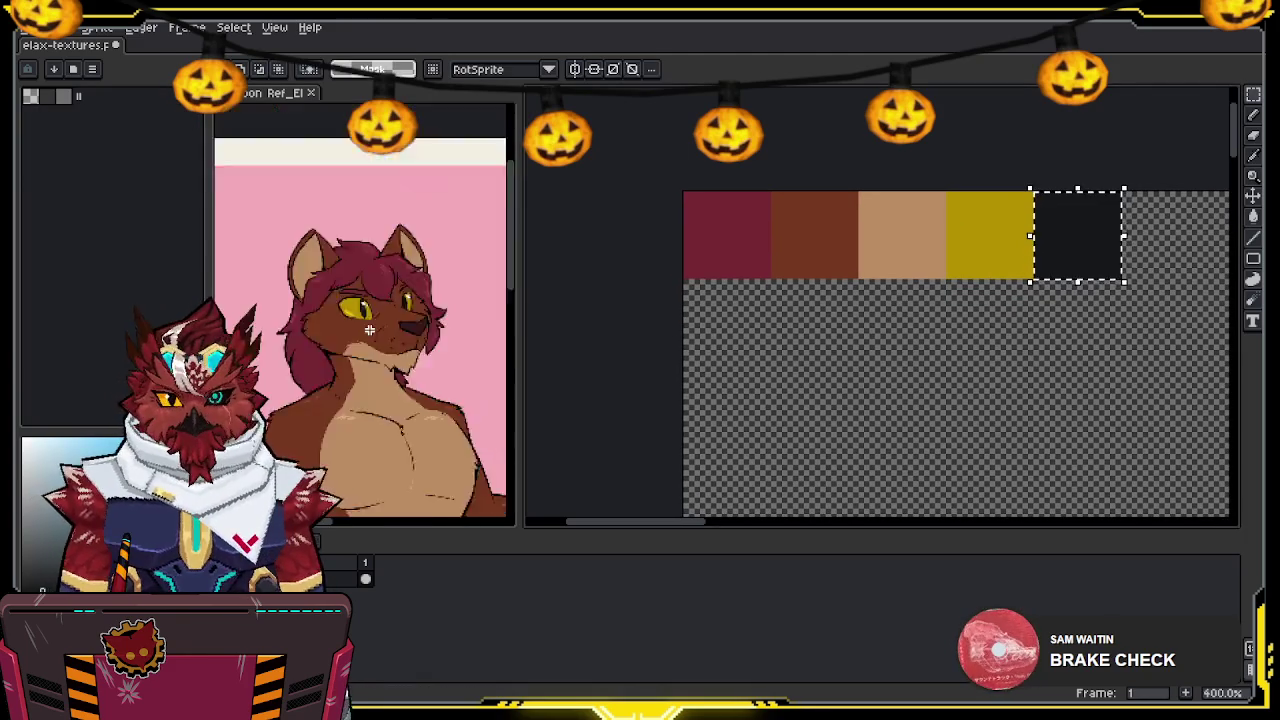
{"action": "scroll", "coordinate": [360, 157], "scroll_direction": "up", "scroll_amount": 1}
{"action": "left_click_drag", "start_coordinate": [360, 157], "coordinate": [370, 199]}
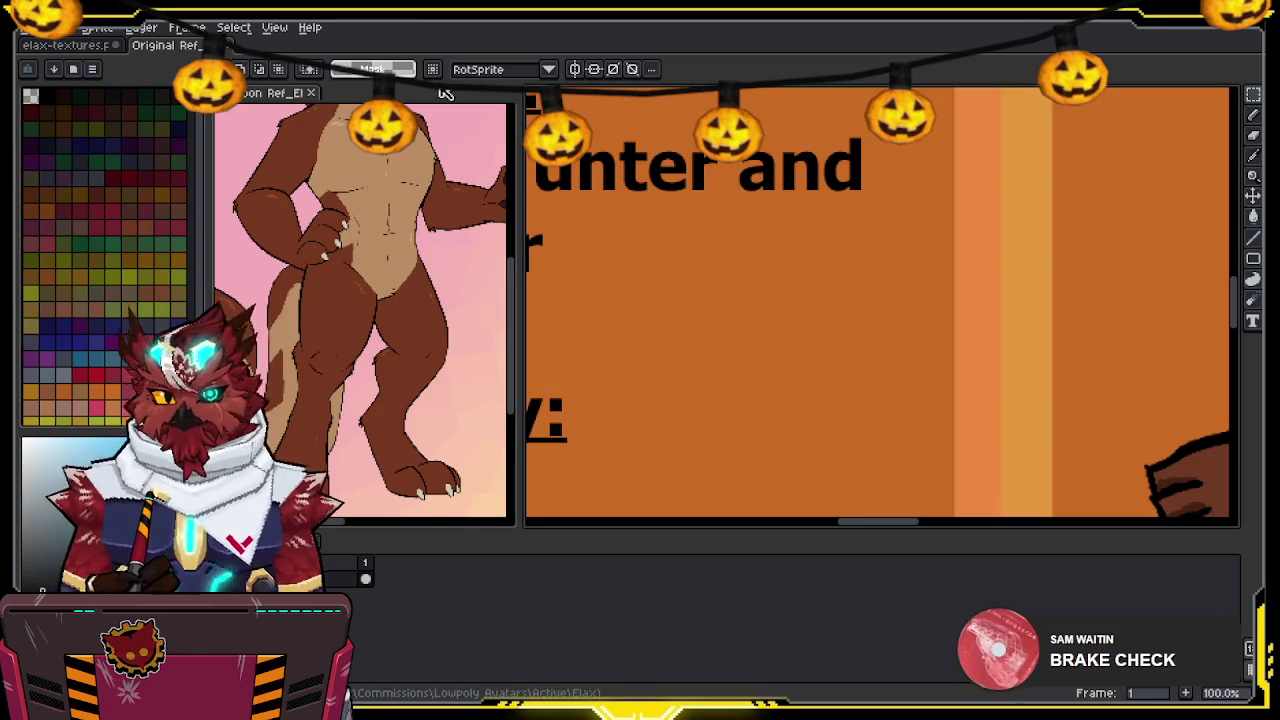
Place the Original Ref image in the reference pane and reposition the swatch canvas
{"action": "left_click_drag", "start_coordinate": [195, 53], "coordinate": [355, 92]}
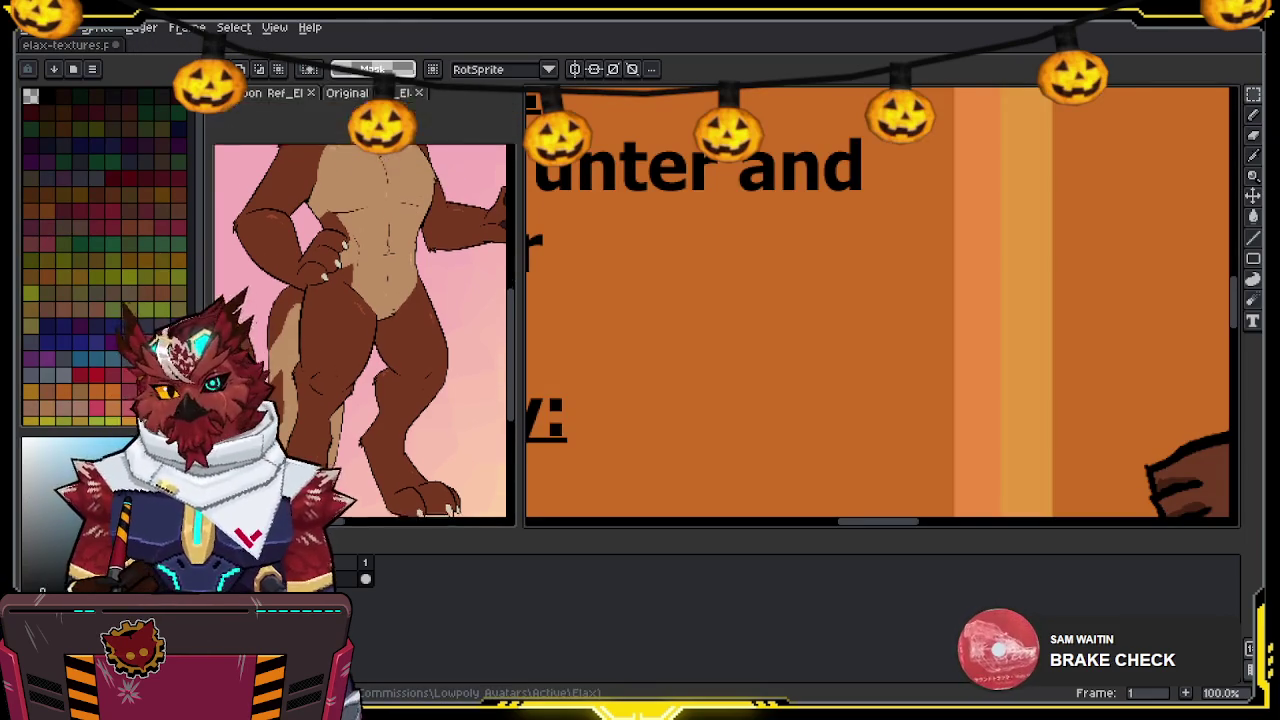
{"action": "scroll", "coordinate": [357, 263], "scroll_direction": "down", "scroll_amount": 2}
{"action": "scroll", "coordinate": [357, 263], "scroll_direction": "down", "scroll_amount": 1}
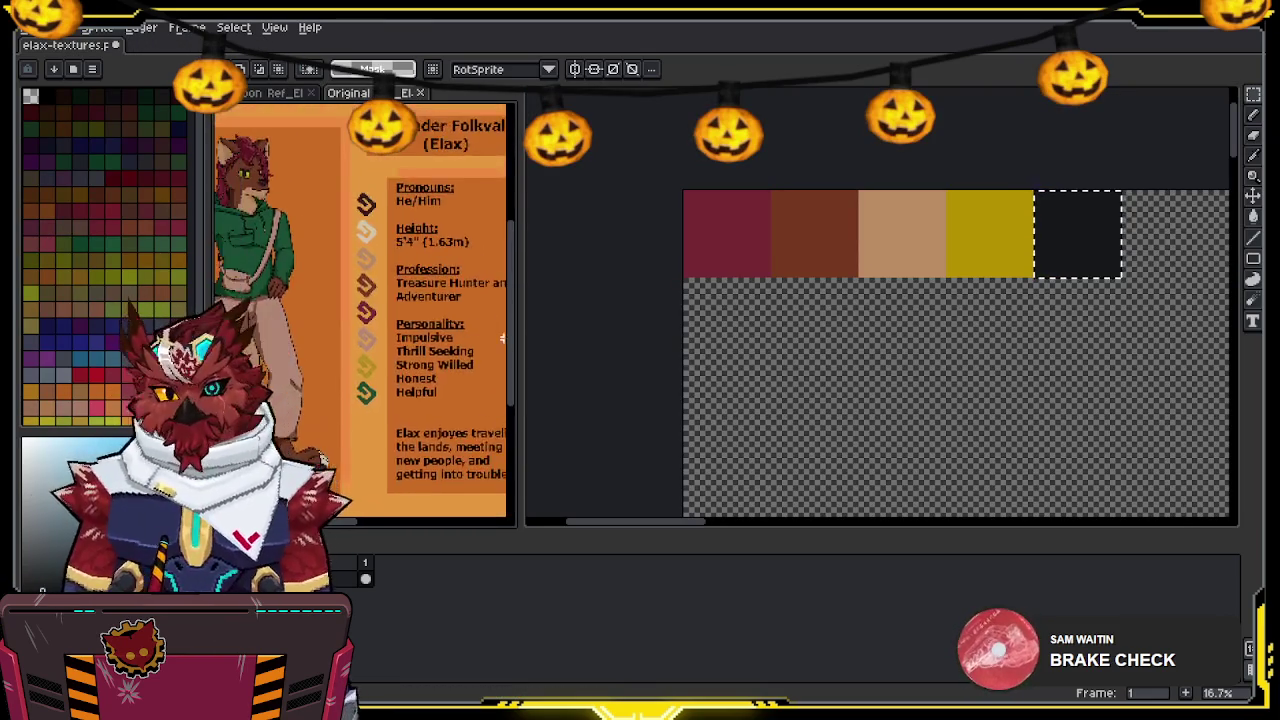
{"action": "scroll", "coordinate": [357, 263], "scroll_direction": "down", "scroll_amount": 1}
{"action": "scroll", "coordinate": [357, 263], "scroll_direction": "up", "scroll_amount": 2}
{"action": "scroll", "coordinate": [451, 305], "scroll_direction": "up", "scroll_amount": 2}
{"action": "scroll", "coordinate": [451, 305], "scroll_direction": "up", "scroll_amount": 1}
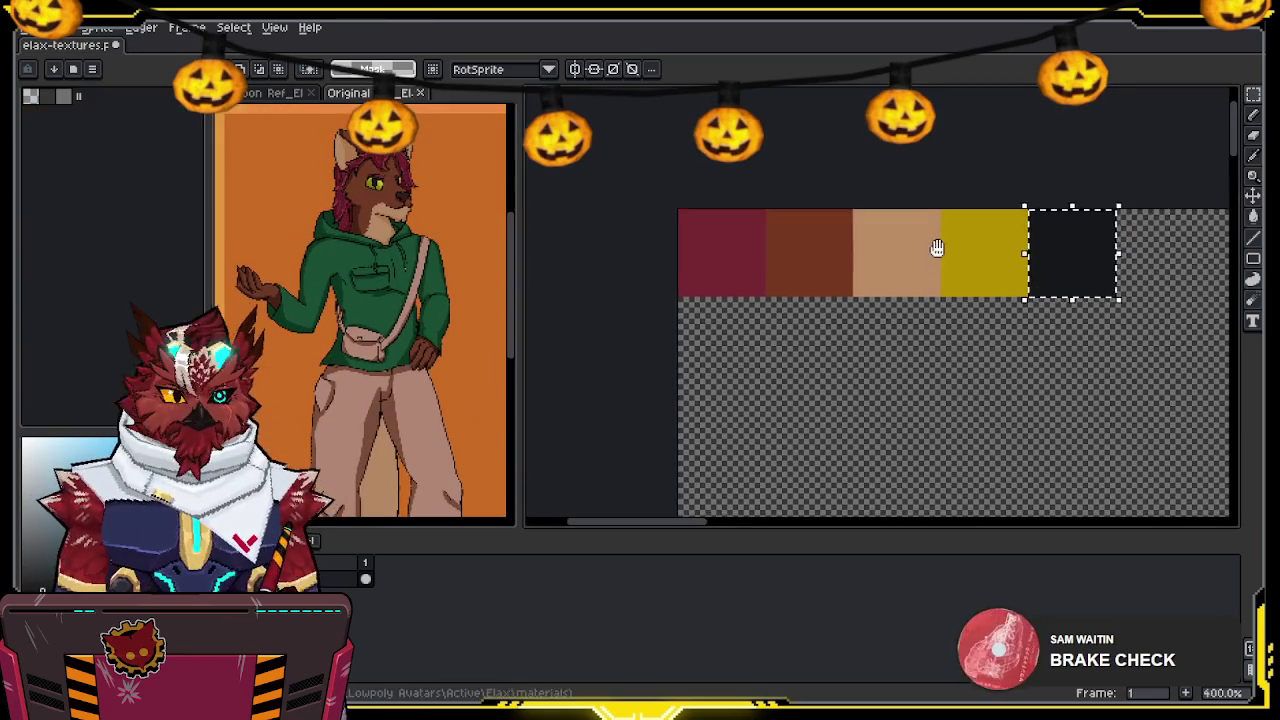
{"action": "middle_click_drag", "start_coordinate": [937, 249], "coordinate": [755, 273]}
Fill a cell beside the dark swatch with hoodie green
{"action": "key", "text": "ctrl+d"}
{"action": "key", "text": "b"}
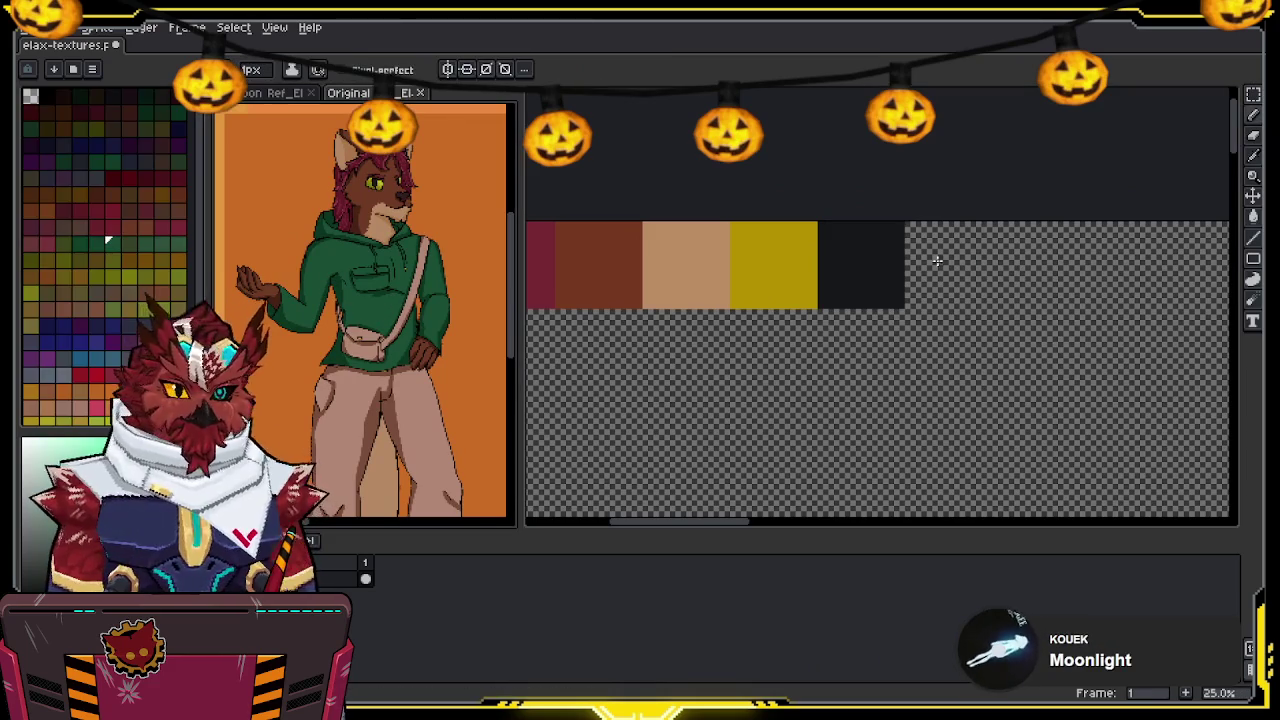
{"action": "key", "text": "m"}
{"action": "left_click", "coordinate": [943, 264]}
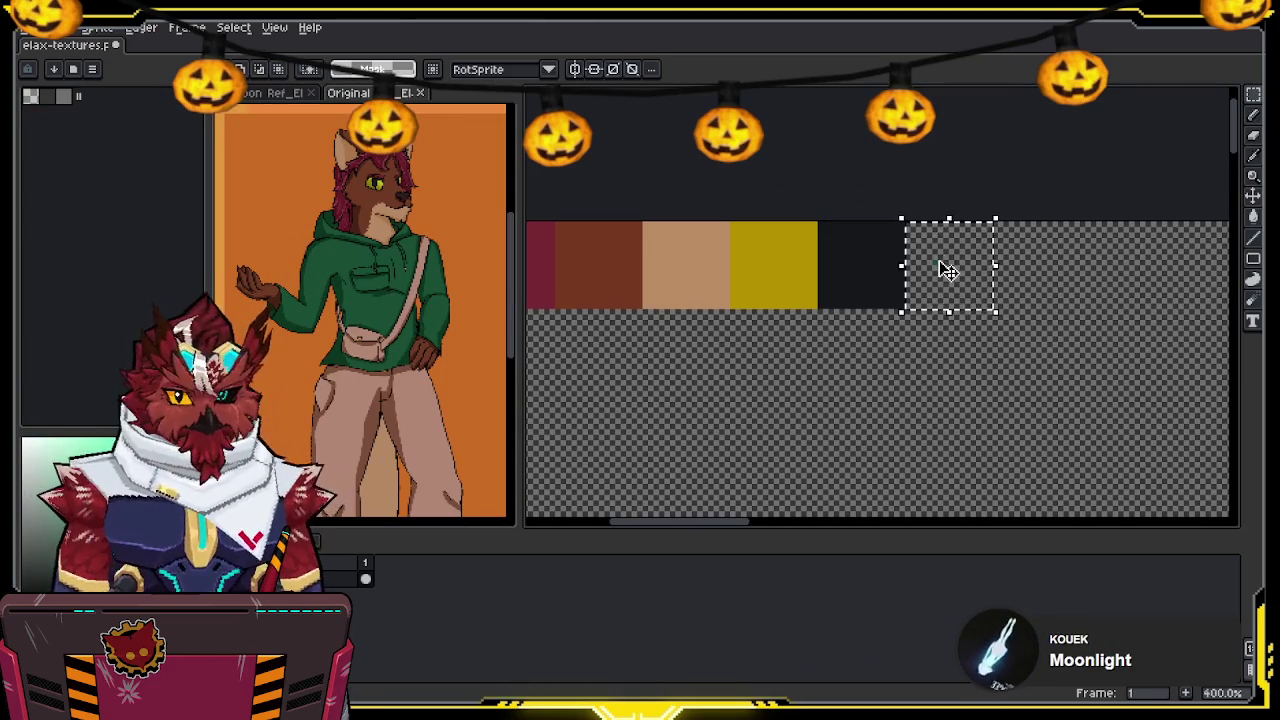
{"action": "key", "text": "f"}
Fill a cell beside the green swatch with the pants pink from the reference
{"action": "key", "text": "i"}
{"action": "left_click", "coordinate": [423, 400]}
{"action": "key", "text": "m"}
{"action": "left_click", "coordinate": [1066, 277]}
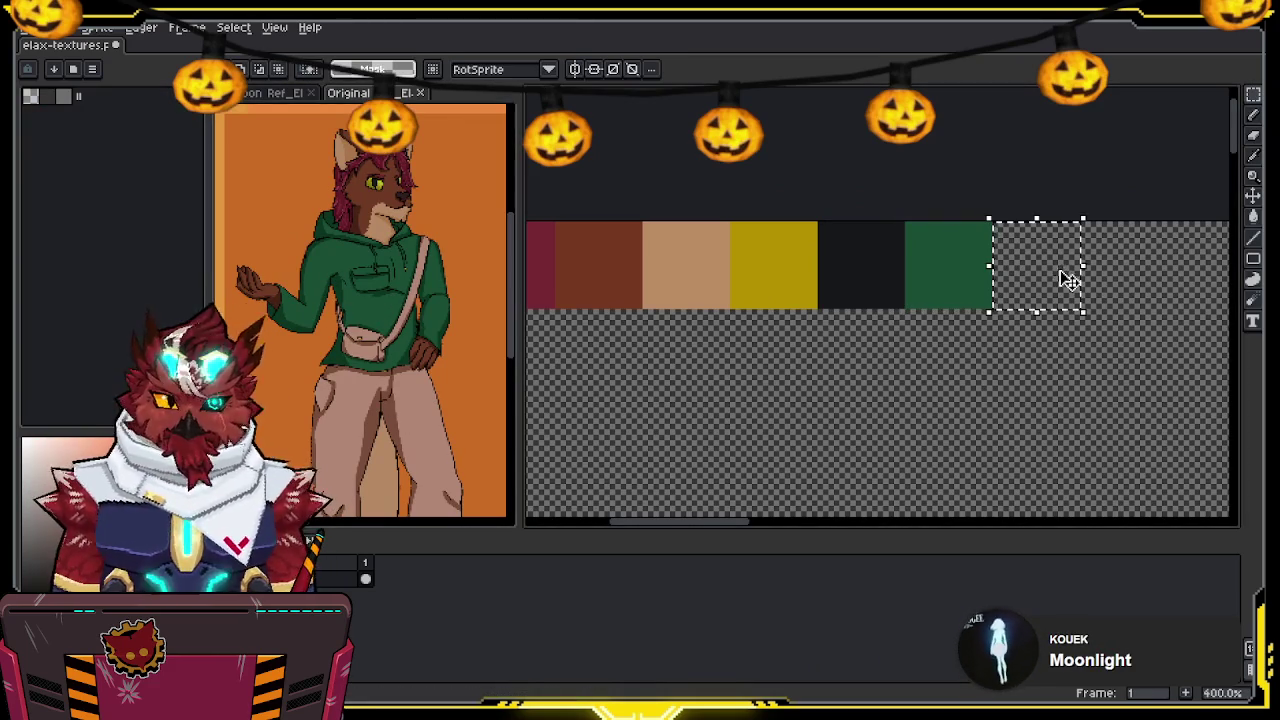
{"action": "key", "text": "f"}
Switch the reference pane to another reference image and frame the character's tail
{"action": "scroll", "coordinate": [985, 243], "scroll_direction": "down", "scroll_amount": 3}
{"action": "scroll", "coordinate": [370, 283], "scroll_direction": "down", "scroll_amount": 3}
{"action": "scroll", "coordinate": [370, 283], "scroll_direction": "down", "scroll_amount": 3}
{"action": "middle_click_drag", "start_coordinate": [859, 194], "coordinate": [814, 249]}
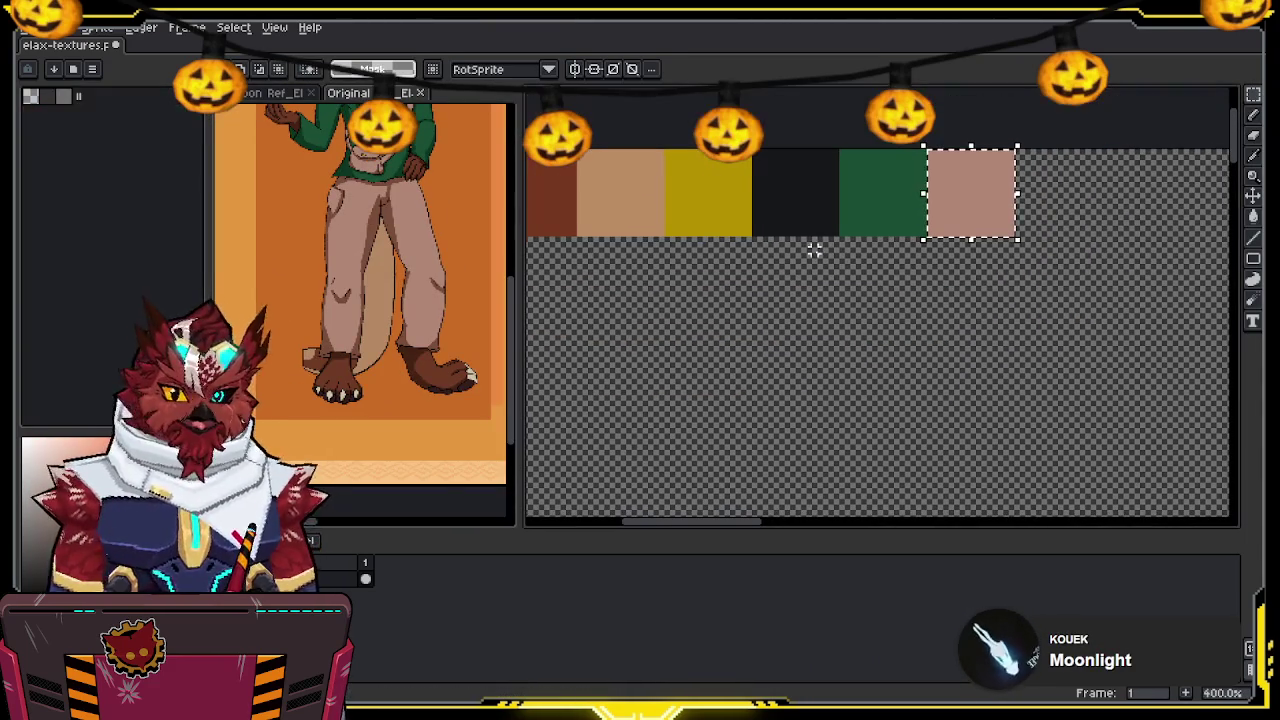
{"action": "left_click", "coordinate": [275, 92]}
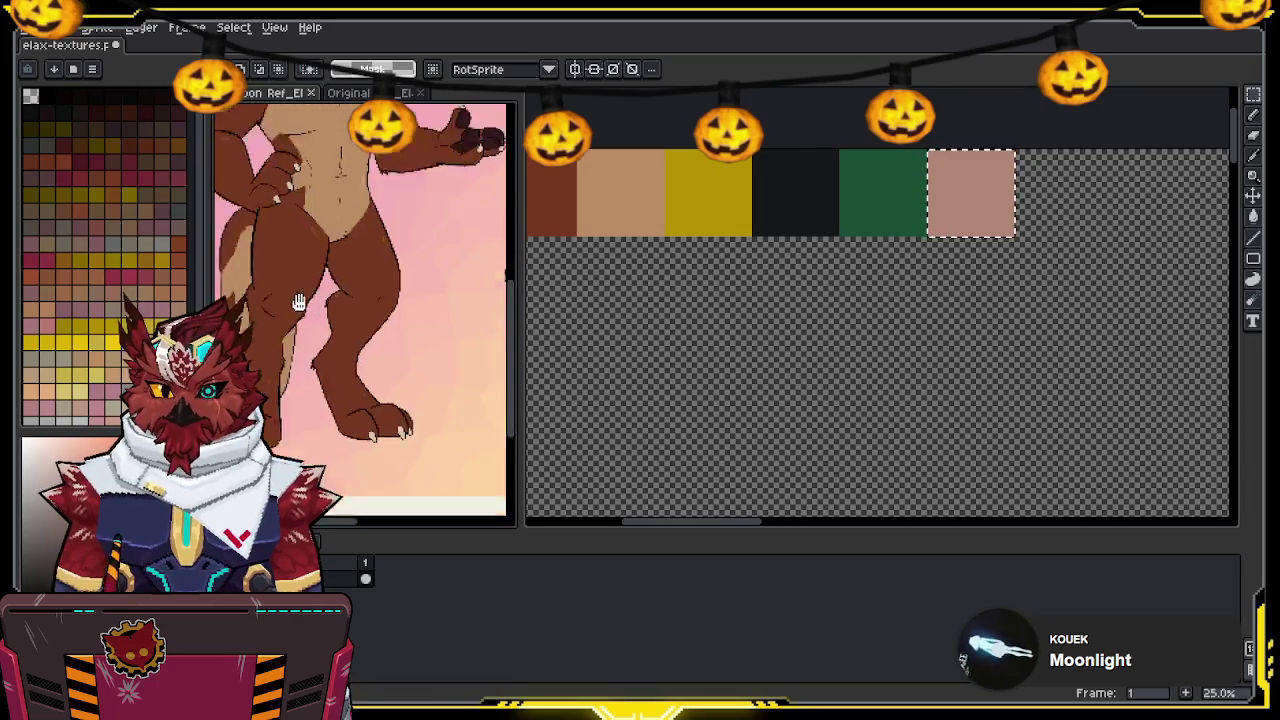
{"action": "scroll", "coordinate": [400, 250], "scroll_direction": "up", "scroll_amount": 3}
{"action": "mouse_move", "coordinate": [625, 346]}
{"action": "middle_mouse_down"}
{"action": "mouse_move", "coordinate": [520, 318]}
{"action": "mouse_move", "coordinate": [591, 321]}
{"action": "middle_mouse_up"}
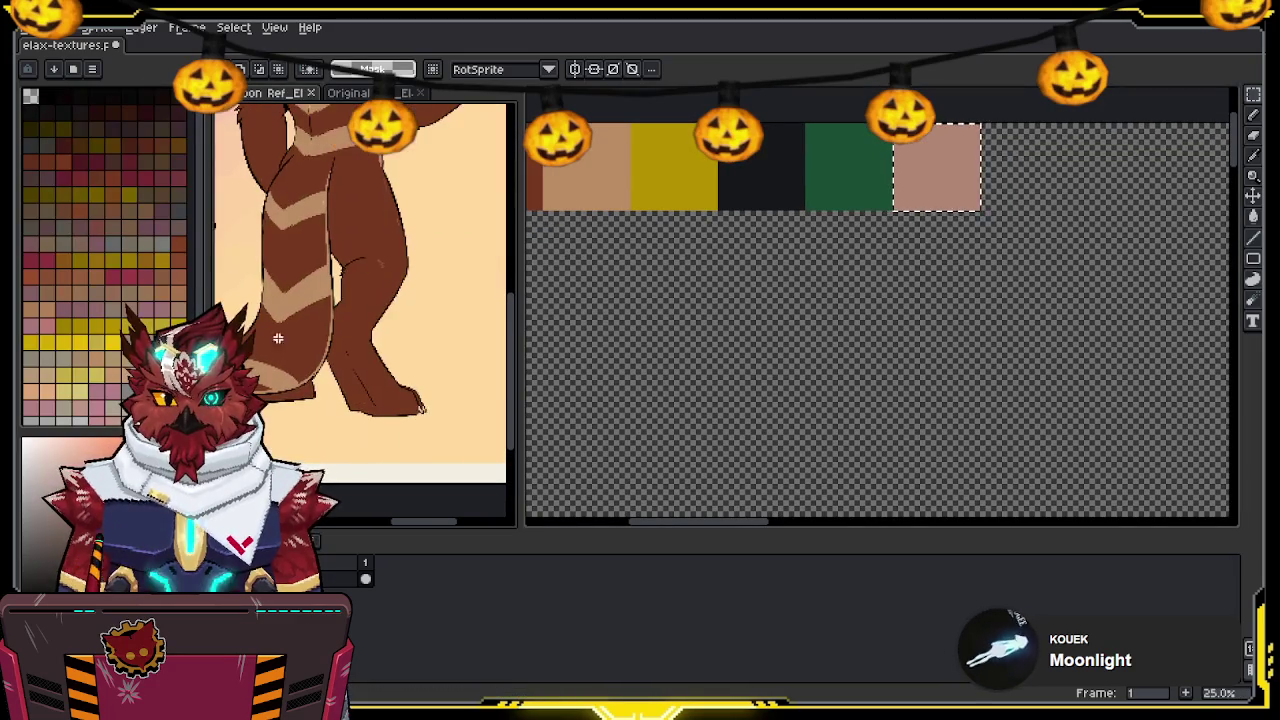
{"action": "scroll", "coordinate": [331, 310], "scroll_direction": "down", "scroll_amount": 2}
{"action": "scroll", "coordinate": [331, 310], "scroll_direction": "down", "scroll_amount": 2}
{"action": "scroll", "coordinate": [331, 310], "scroll_direction": "up", "scroll_amount": 2}
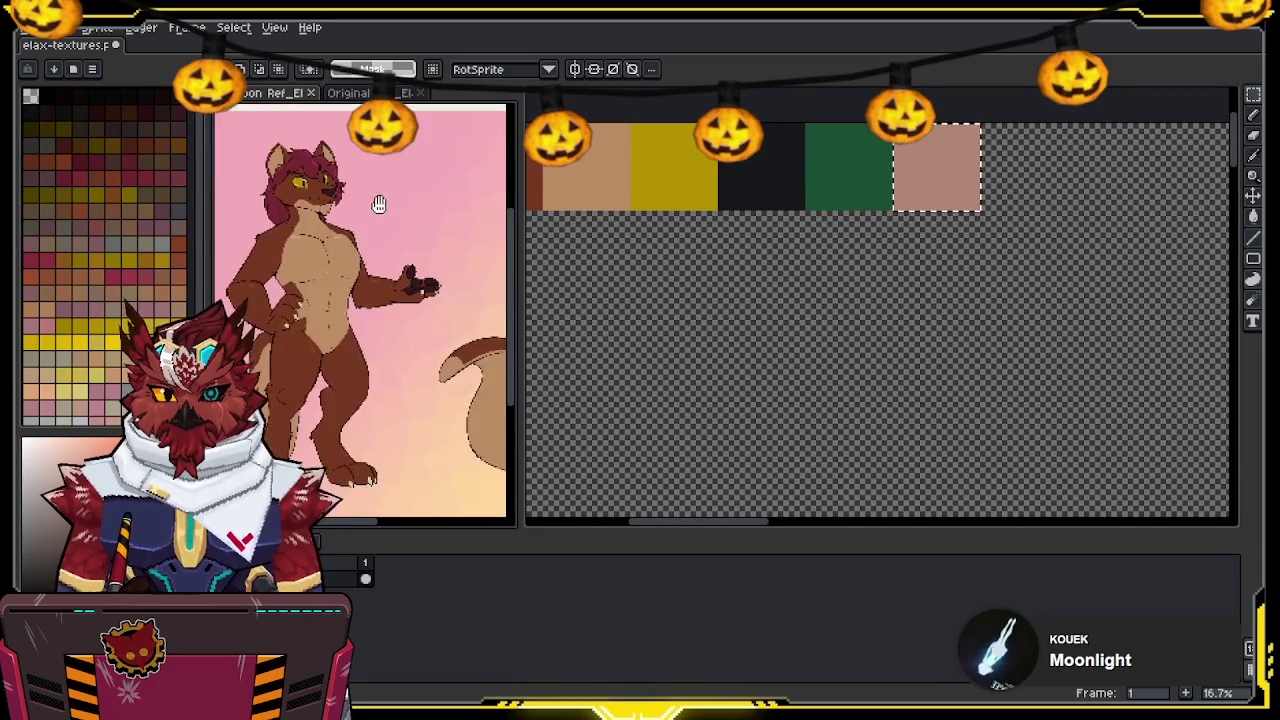
{"action": "scroll", "coordinate": [380, 220], "scroll_direction": "up", "scroll_amount": 2}
Fill a square beside the pink swatch with dark maroon sampled from the reference, then deselect
{"action": "key", "text": "i"}
{"action": "left_click", "coordinate": [398, 258]}
{"action": "key", "text": "m"}
{"action": "middle_click_drag", "start_coordinate": [1036, 177], "coordinate": [971, 220]}
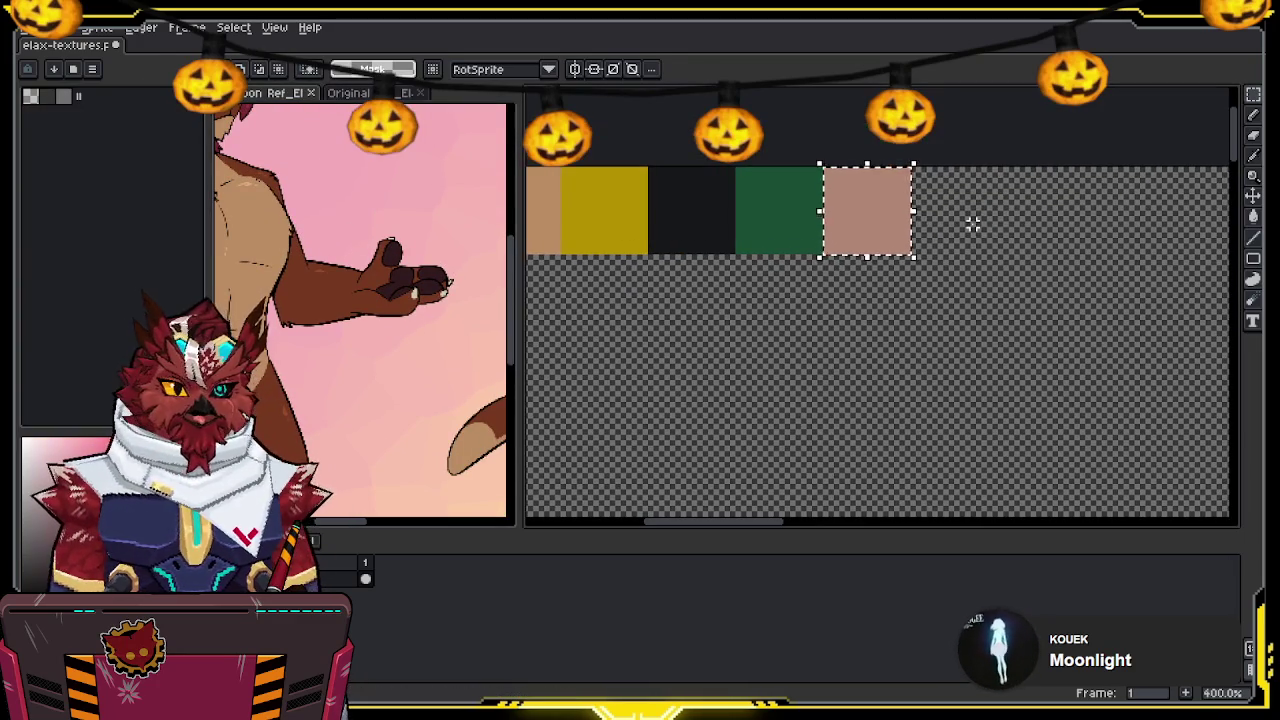
{"action": "left_click_drag", "start_coordinate": [912, 168], "coordinate": [998, 254]}
{"action": "key", "text": "f"}
{"action": "middle_click_drag", "start_coordinate": [400, 254], "coordinate": [424, 367]}
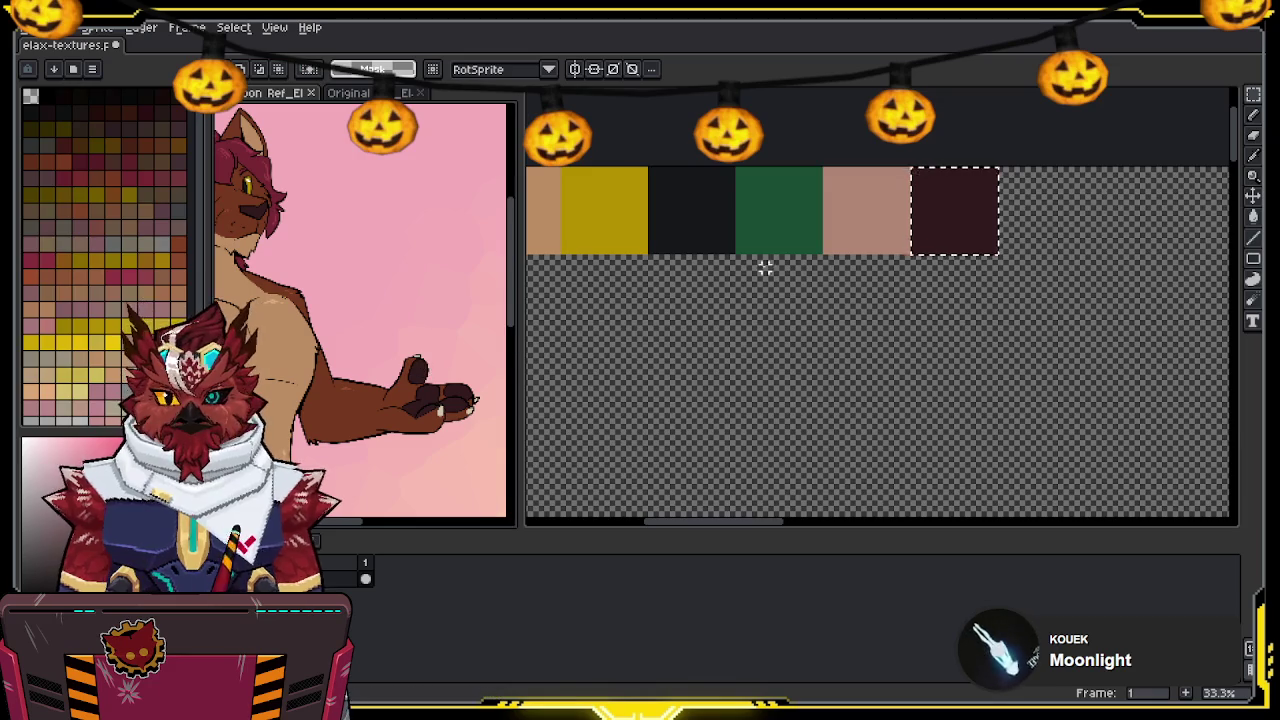
{"action": "mouse_move", "coordinate": [763, 266]}
{"action": "middle_mouse_down"}
{"action": "mouse_move", "coordinate": [1019, 283]}
{"action": "mouse_move", "coordinate": [927, 270]}
{"action": "middle_mouse_up"}
{"action": "key", "text": "ctrl+d"}
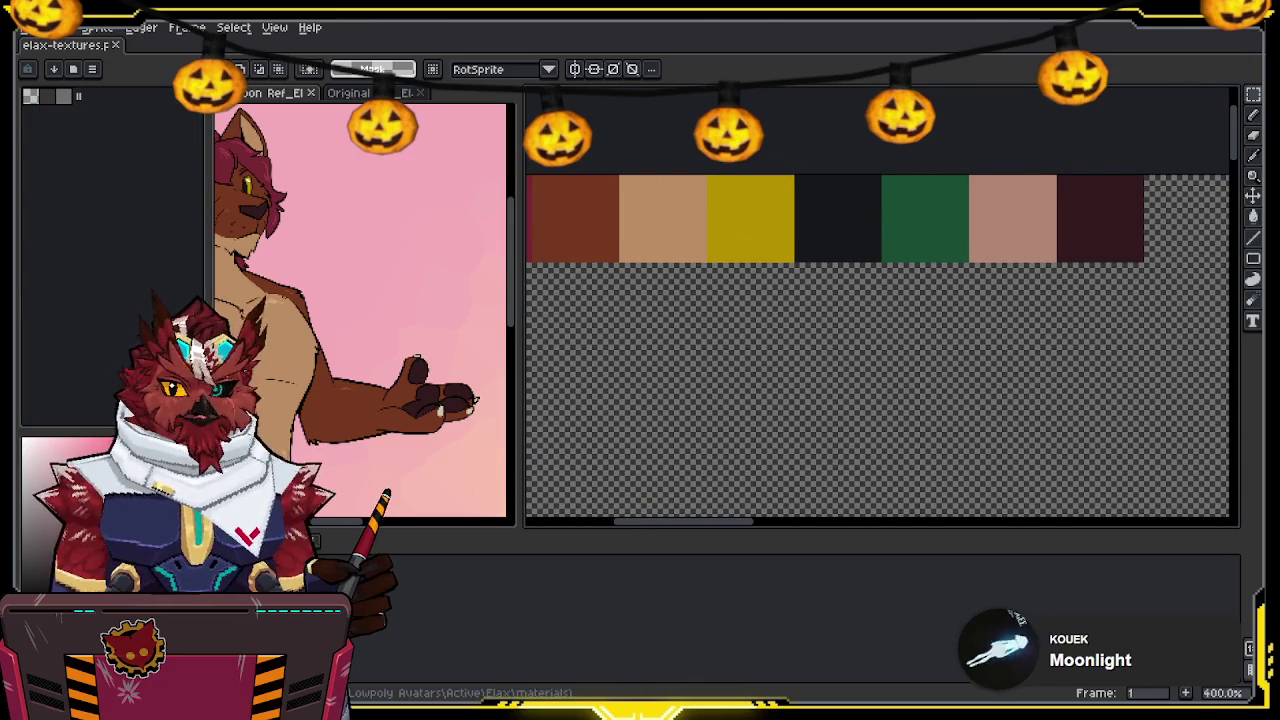
{"action": "key", "text": "alt+Tab"}
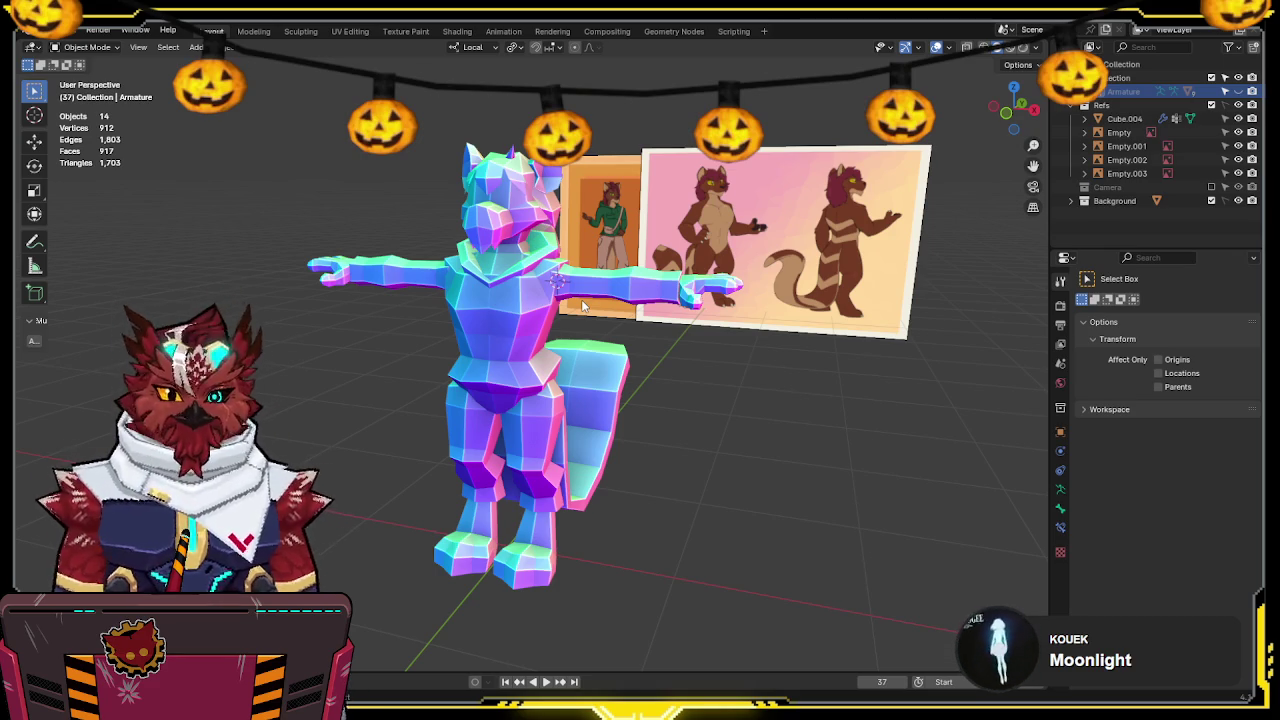
Move the legs mesh out of Refs into Collection
{"action": "mouse_move", "coordinate": [601, 287]}
{"action": "middle_mouse_down"}
{"action": "mouse_move", "coordinate": [684, 292]}
{"action": "mouse_move", "coordinate": [672, 352]}
{"action": "mouse_move", "coordinate": [647, 318]}
{"action": "middle_mouse_up"}
{"action": "left_click", "coordinate": [680, 296]}
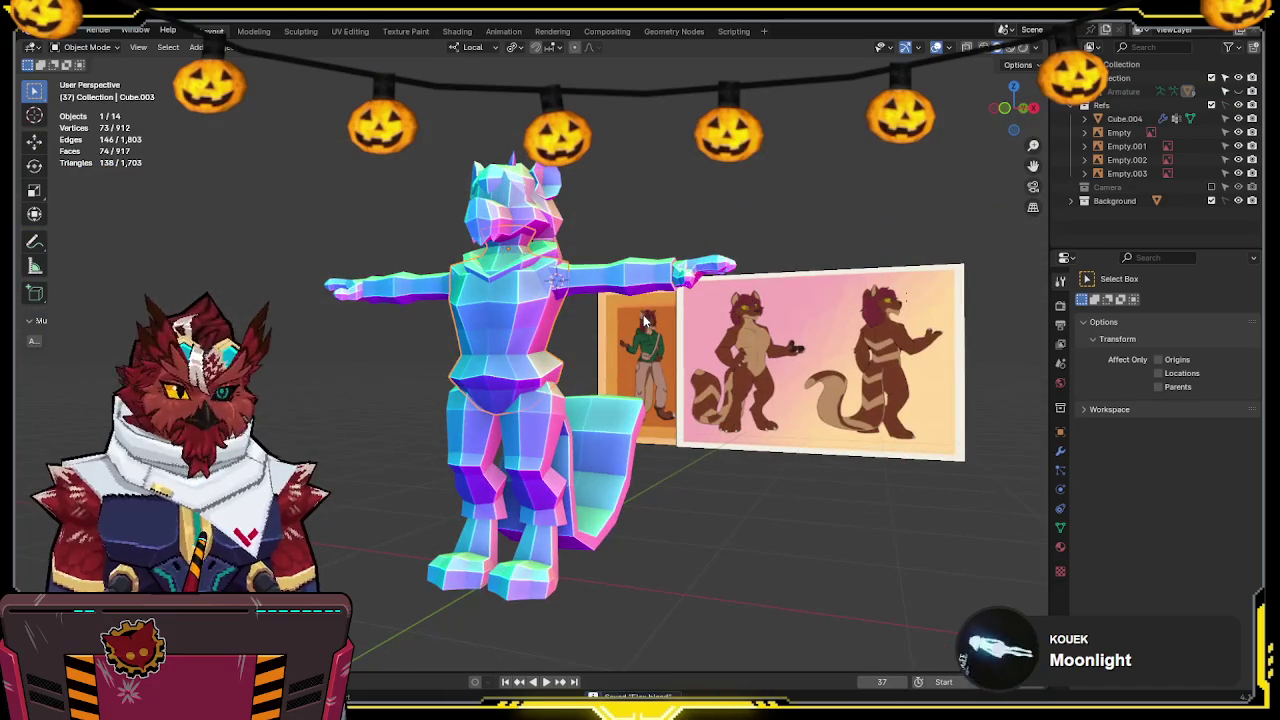
{"action": "key", "text": "Tab"}
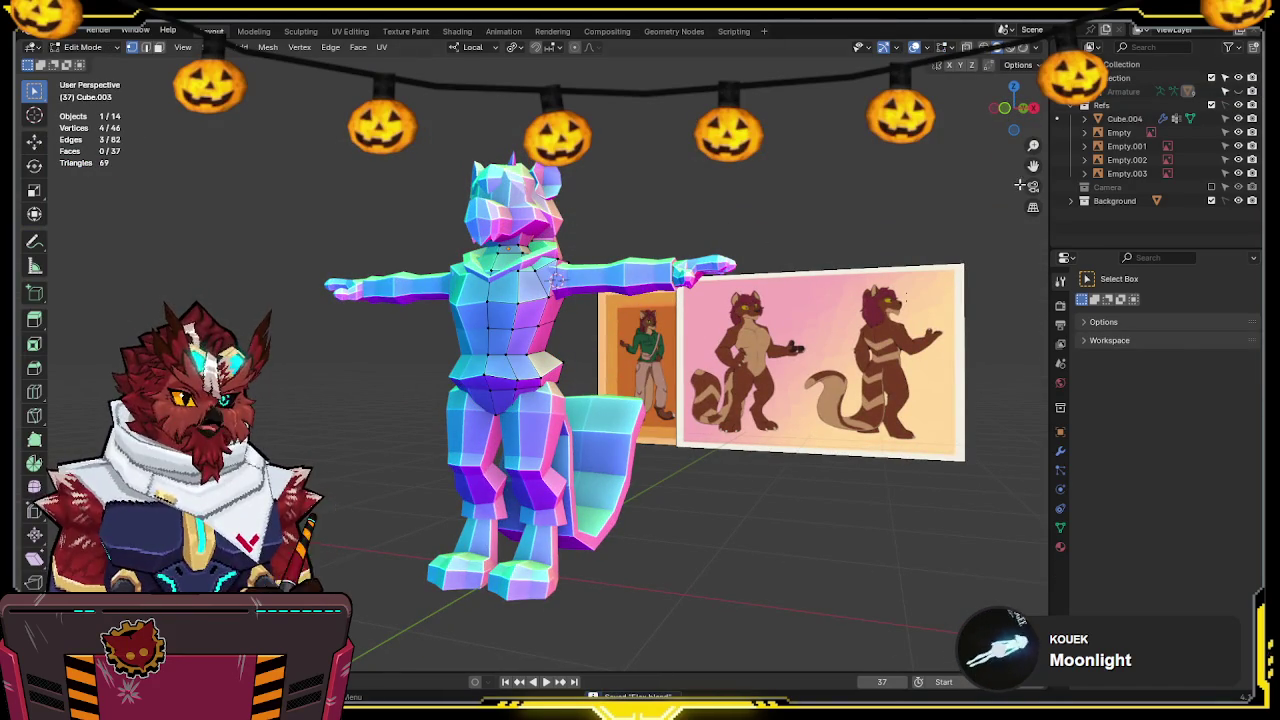
{"action": "left_click", "coordinate": [1070, 120]}
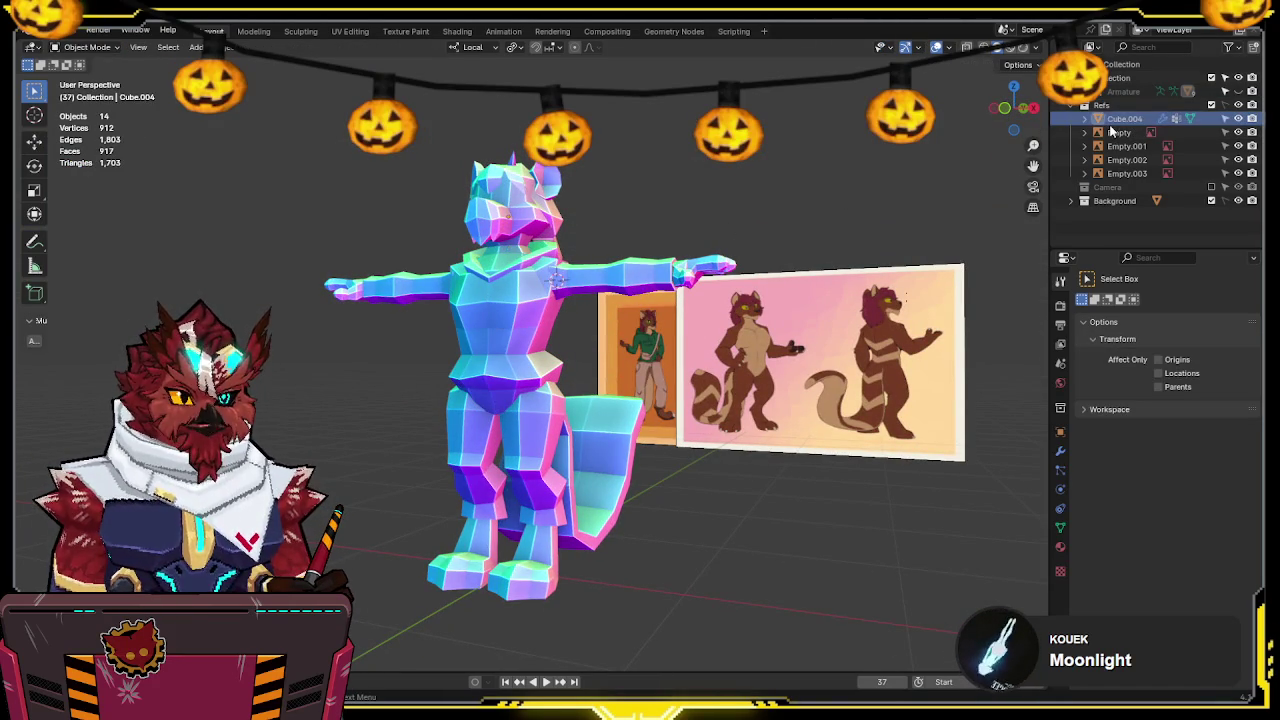
{"action": "left_click", "coordinate": [1115, 105]}
{"action": "left_click", "coordinate": [1190, 118]}
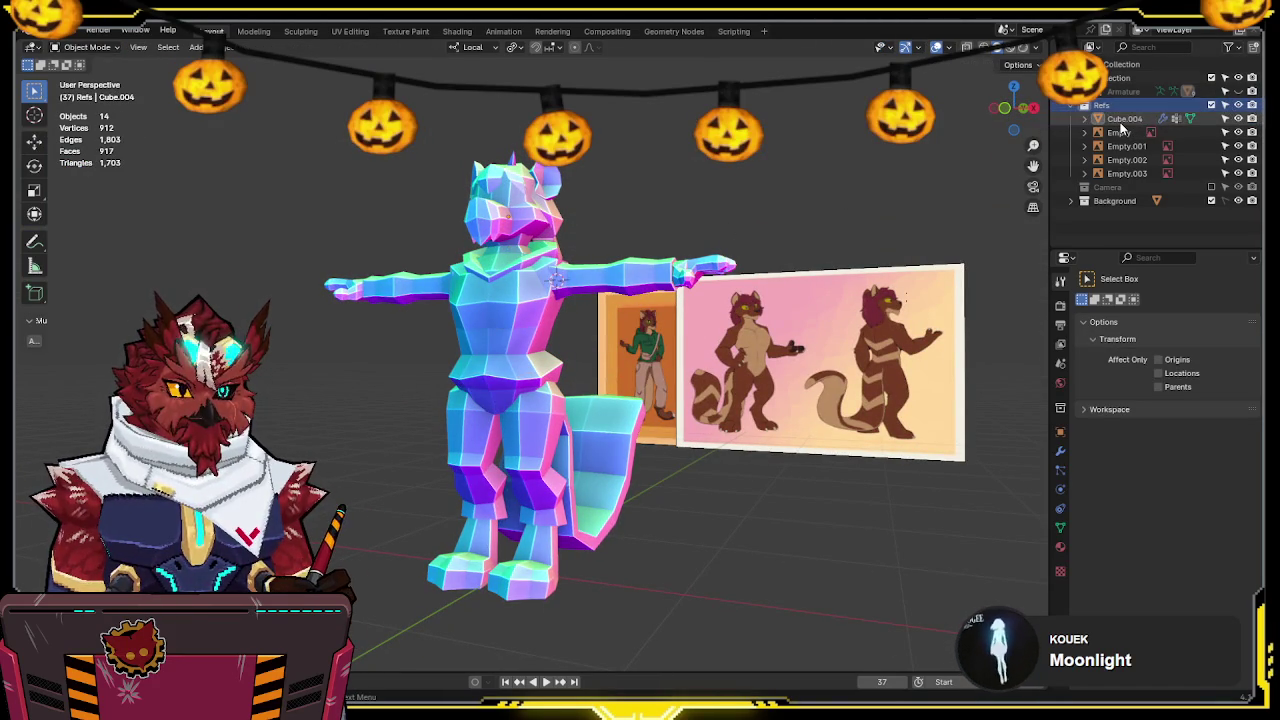
{"action": "mouse_move", "coordinate": [743, 220]}
{"action": "middle_mouse_down"}
{"action": "mouse_move", "coordinate": [655, 243]}
{"action": "mouse_move", "coordinate": [698, 283]}
{"action": "middle_mouse_up"}
{"action": "key", "text": "m"}
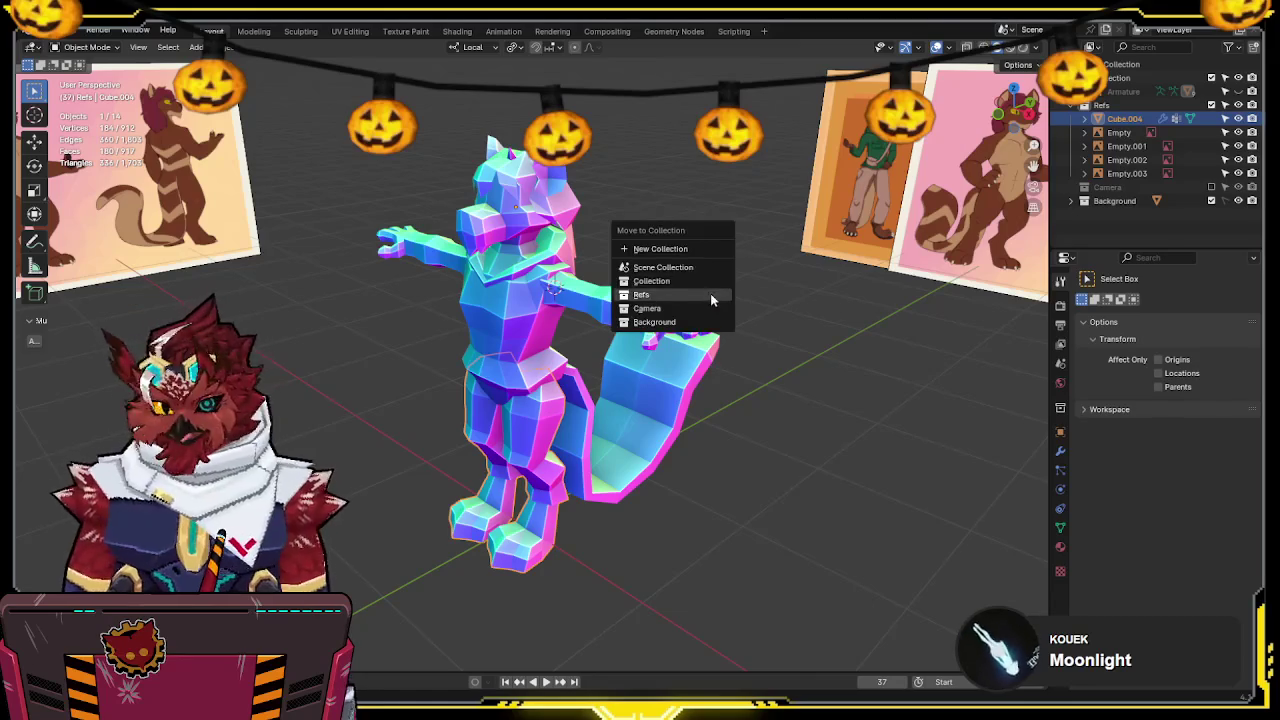
{"action": "left_click", "coordinate": [666, 278]}
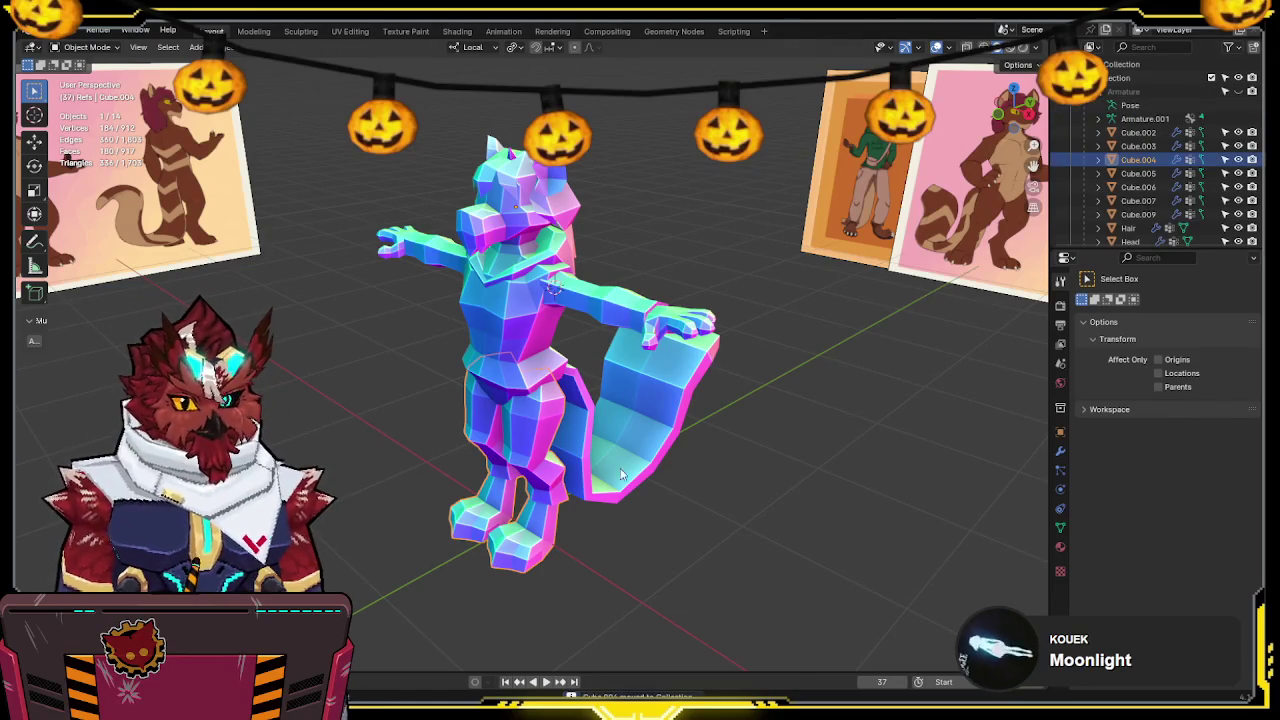
Rename the legs, tail and hands meshes to Legs, Tail and Hands
{"action": "key", "text": "F2"}
{"action": "type", "text": "Legs"}
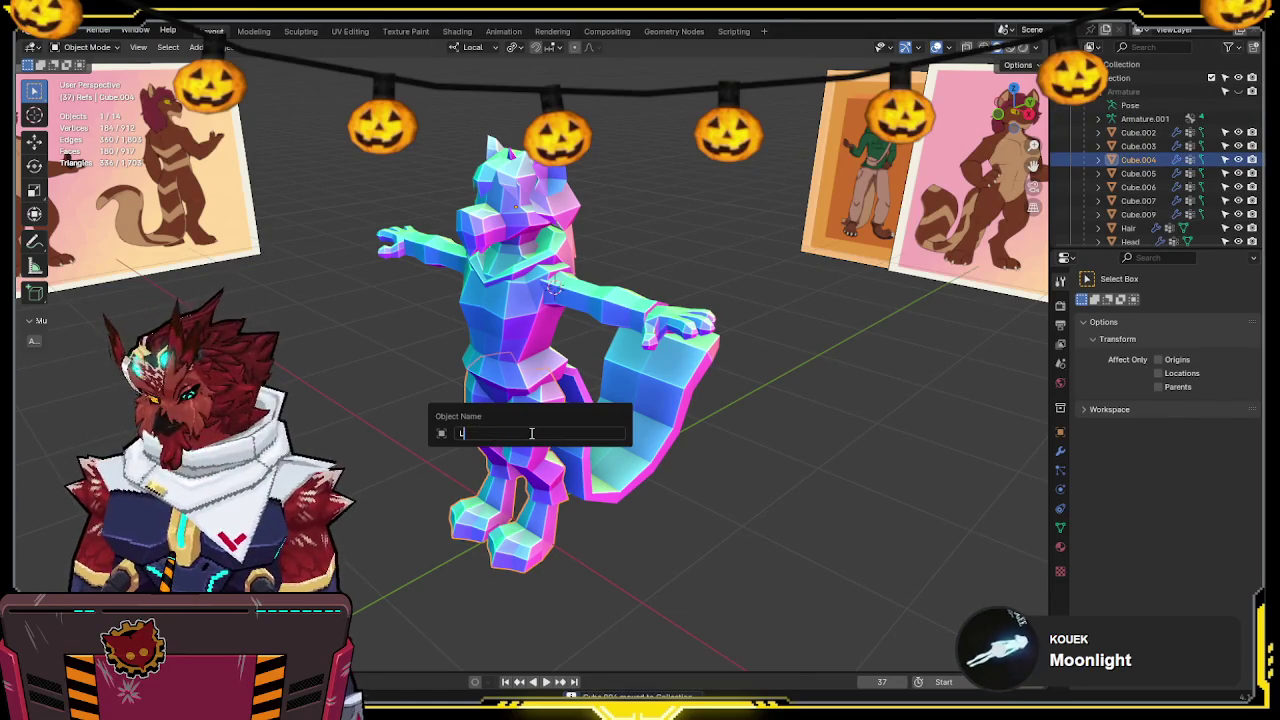
{"action": "key", "text": "Return"}
{"action": "left_click", "coordinate": [669, 490]}
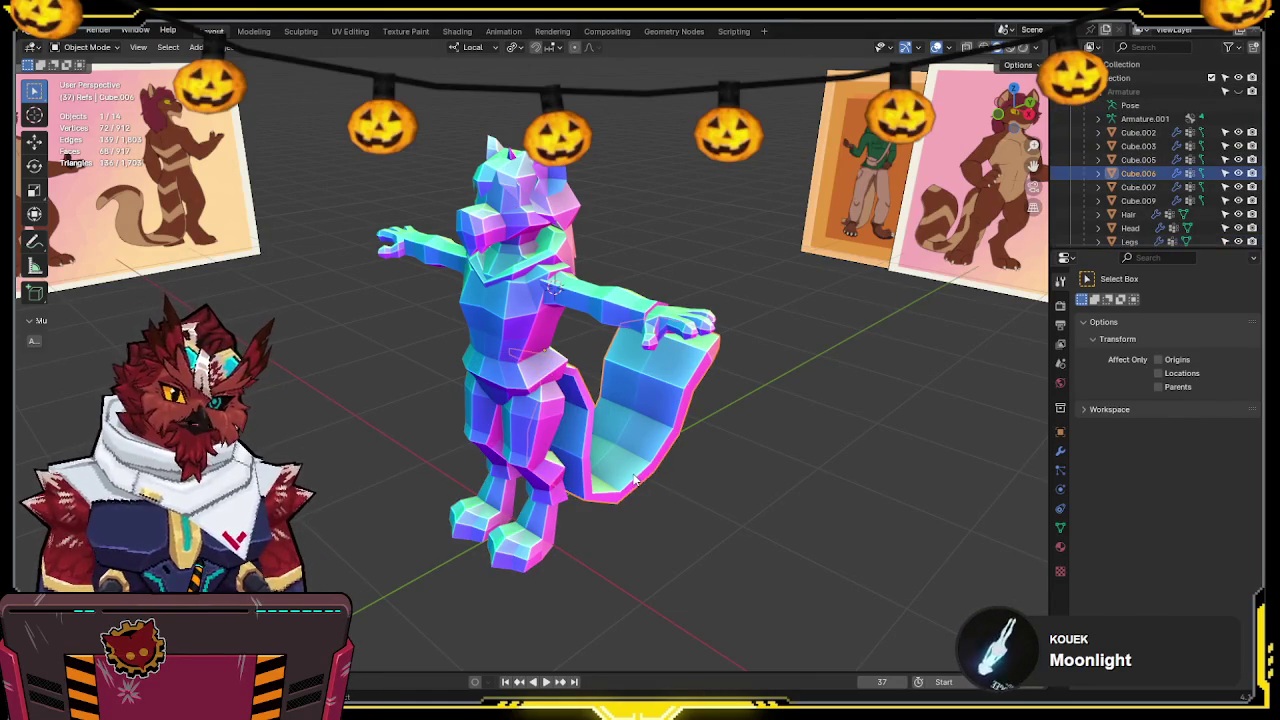
{"action": "key", "text": "F2"}
{"action": "type", "text": "il"}
{"action": "key", "text": "Return"}
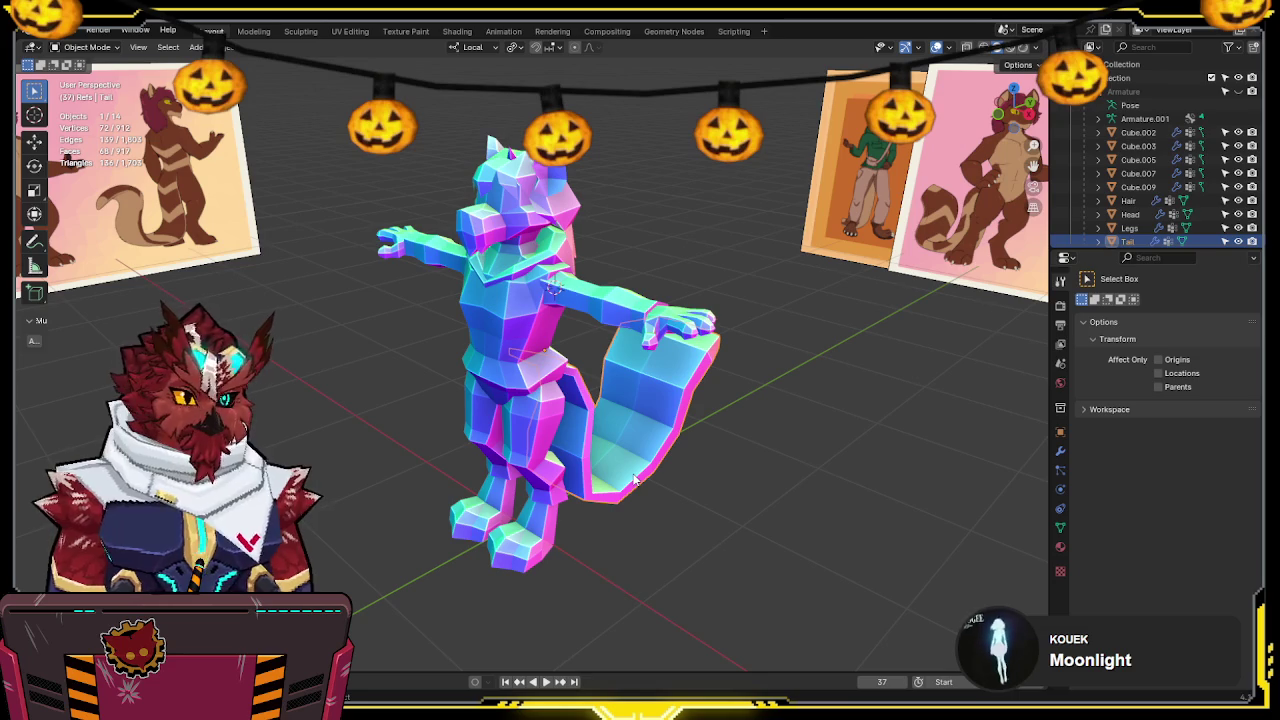
{"action": "left_click", "coordinate": [680, 338]}
{"action": "key", "text": "F2"}
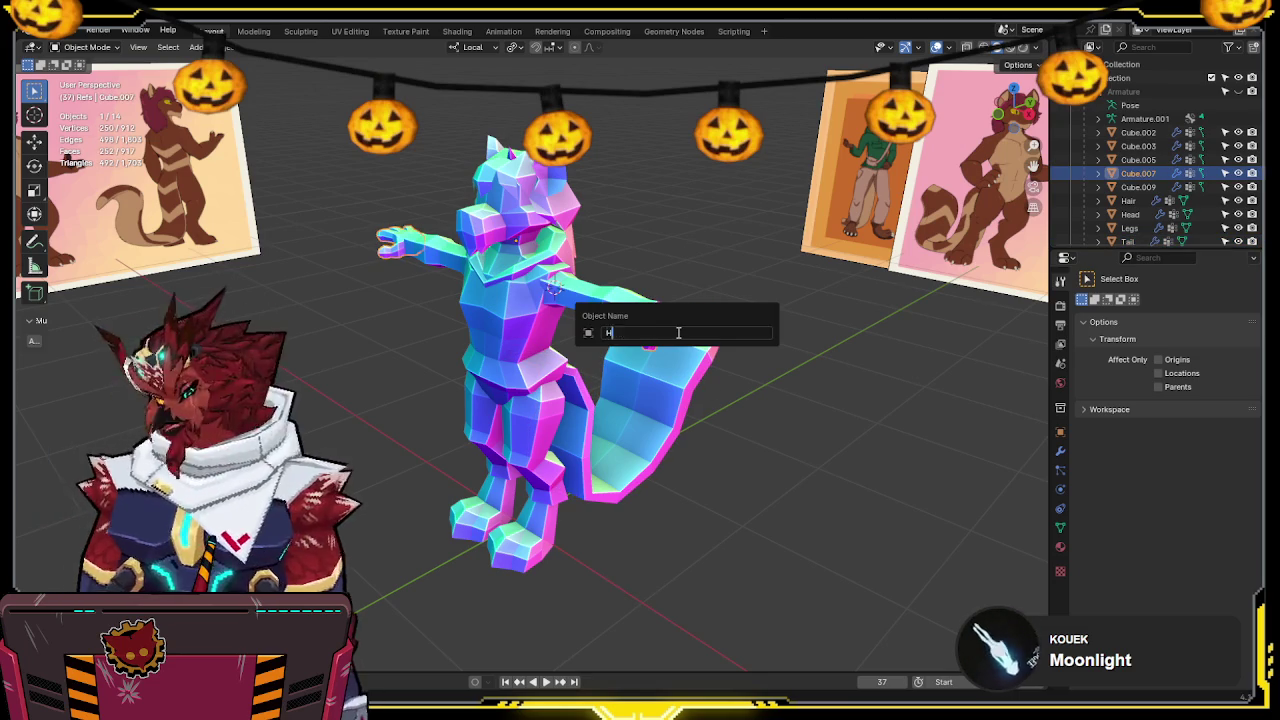
{"action": "type", "text": "Hands"}
{"action": "key", "text": "Return"}
Rename the arms, torso and hood meshes to Arms, Torso and Hood
{"action": "left_click", "coordinate": [595, 305]}
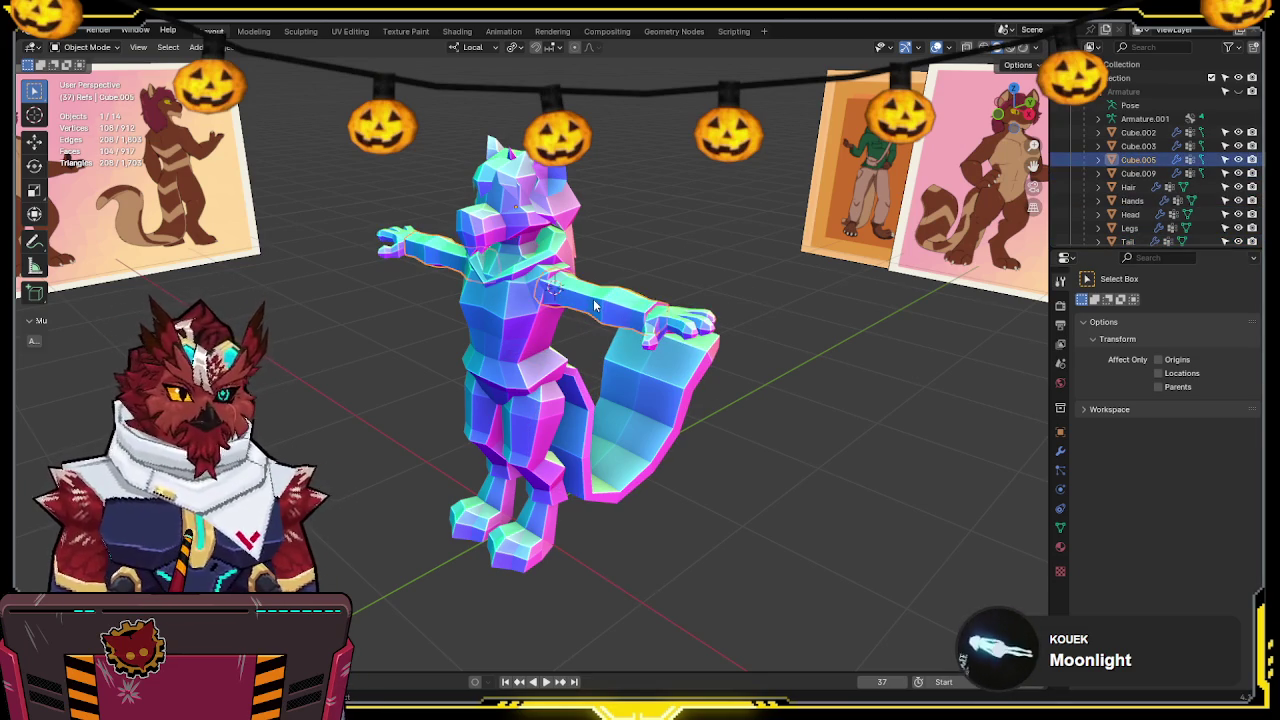
{"action": "key", "text": "F2"}
{"action": "type", "text": "Arms"}
{"action": "key", "text": "Return"}
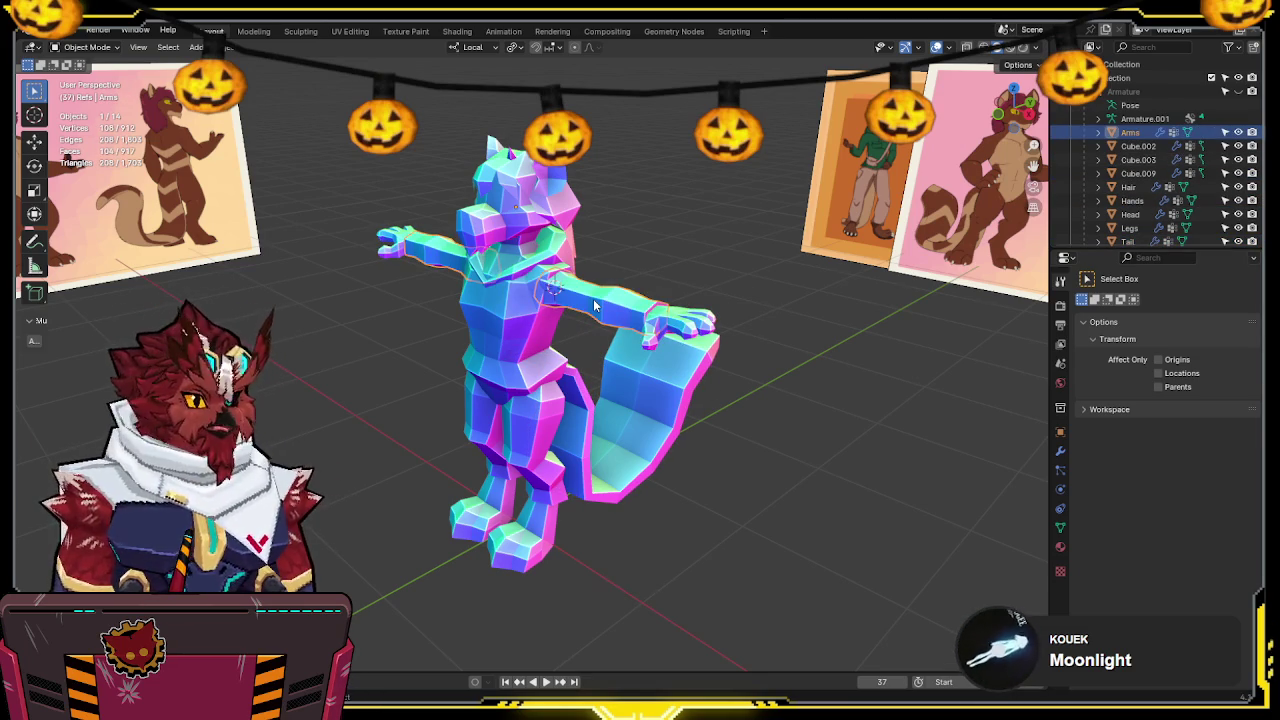
{"action": "left_click", "coordinate": [522, 328]}
{"action": "key", "text": "F2"}
{"action": "type", "text": "Torso"}
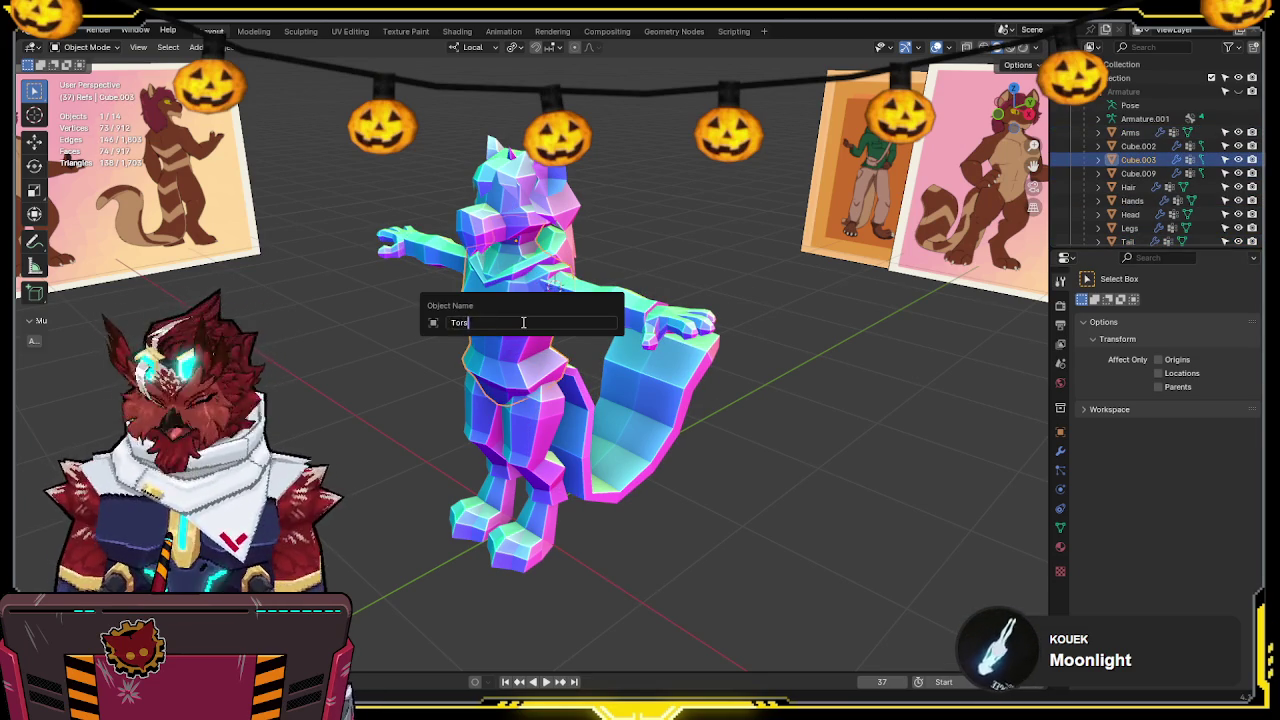
{"action": "key", "text": "Return"}
{"action": "middle_click_drag", "start_coordinate": [522, 328], "coordinate": [465, 273]}
{"action": "left_click", "coordinate": [509, 254]}
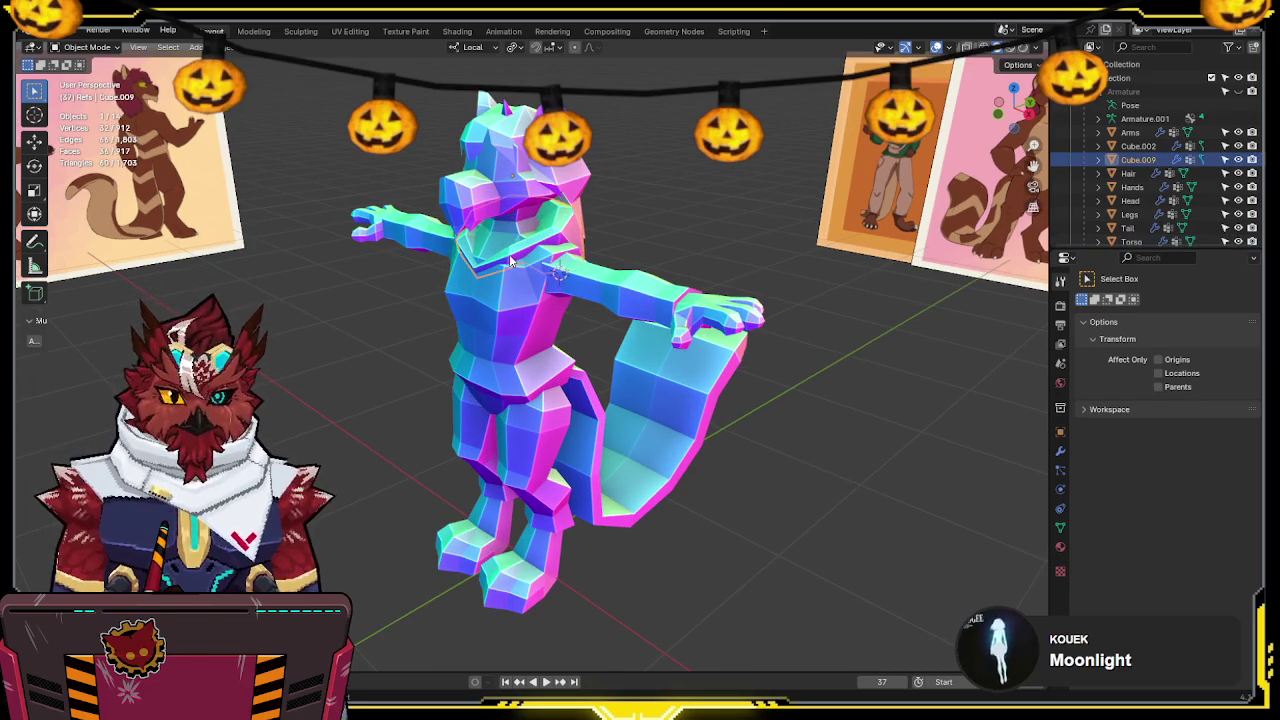
{"action": "key", "text": "F2"}
{"action": "type", "text": "Hood"}
{"action": "key", "text": "Return"}
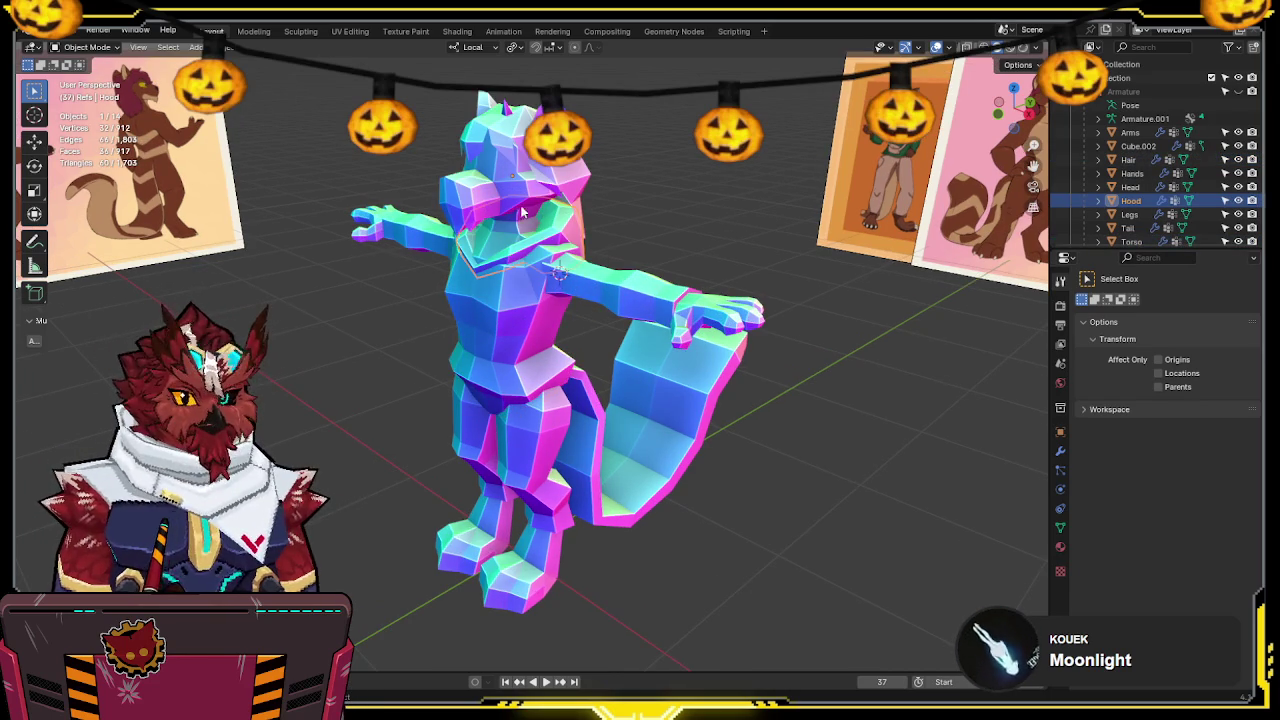
Rename the ears mesh to Ears and check the Refs entries in the outliner
{"action": "left_click", "coordinate": [520, 208]}
{"action": "left_click", "coordinate": [513, 205]}
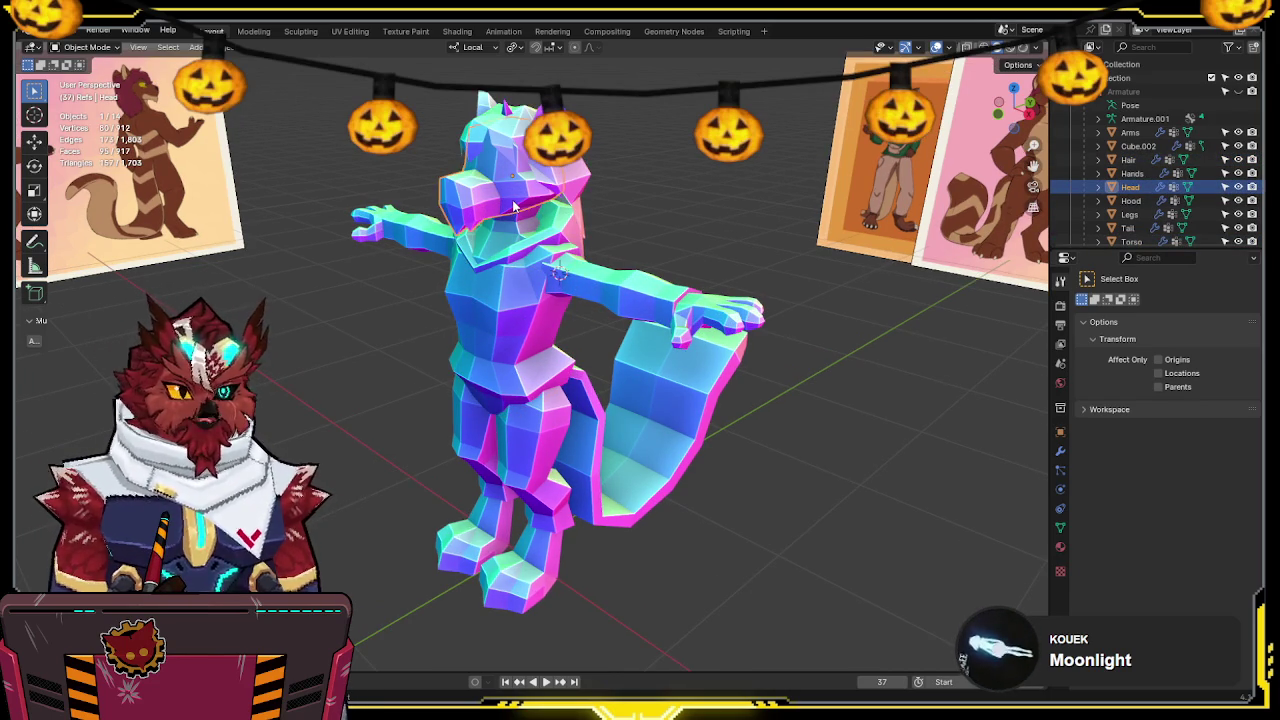
{"action": "left_click", "coordinate": [530, 125]}
{"action": "key", "text": "F2"}
{"action": "type", "text": "Ears"}
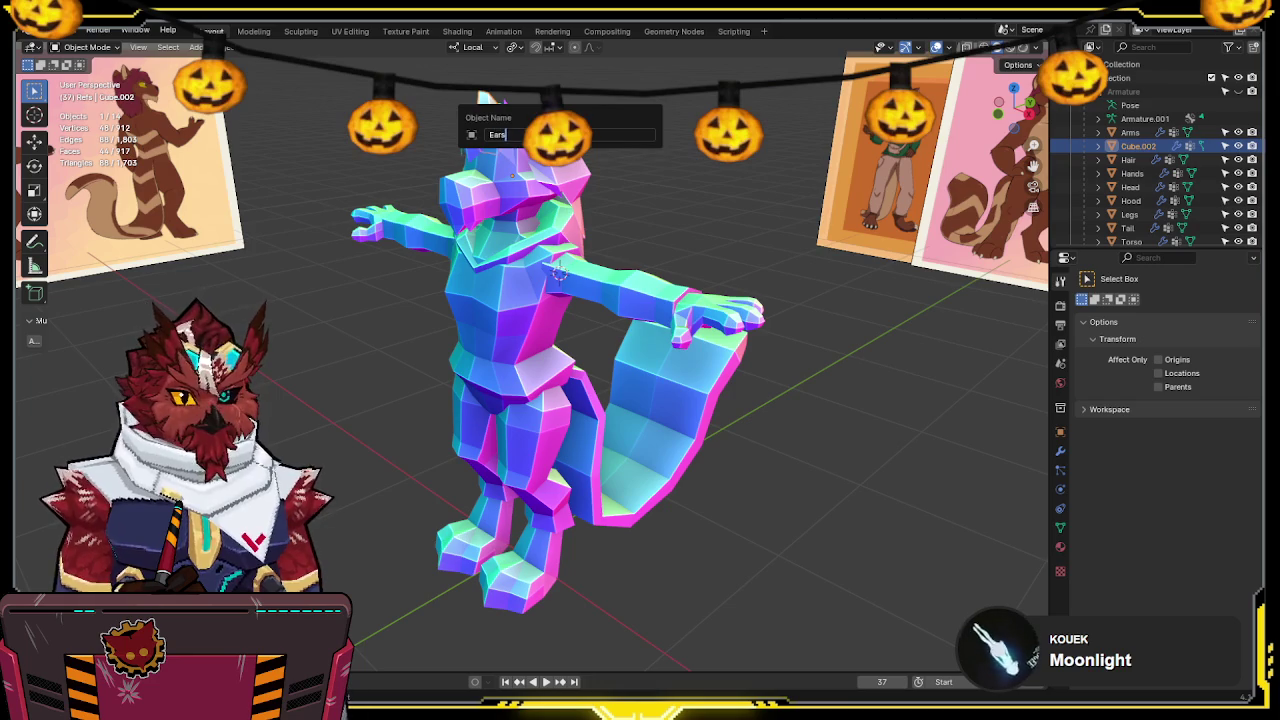
{"action": "key", "text": "Return"}
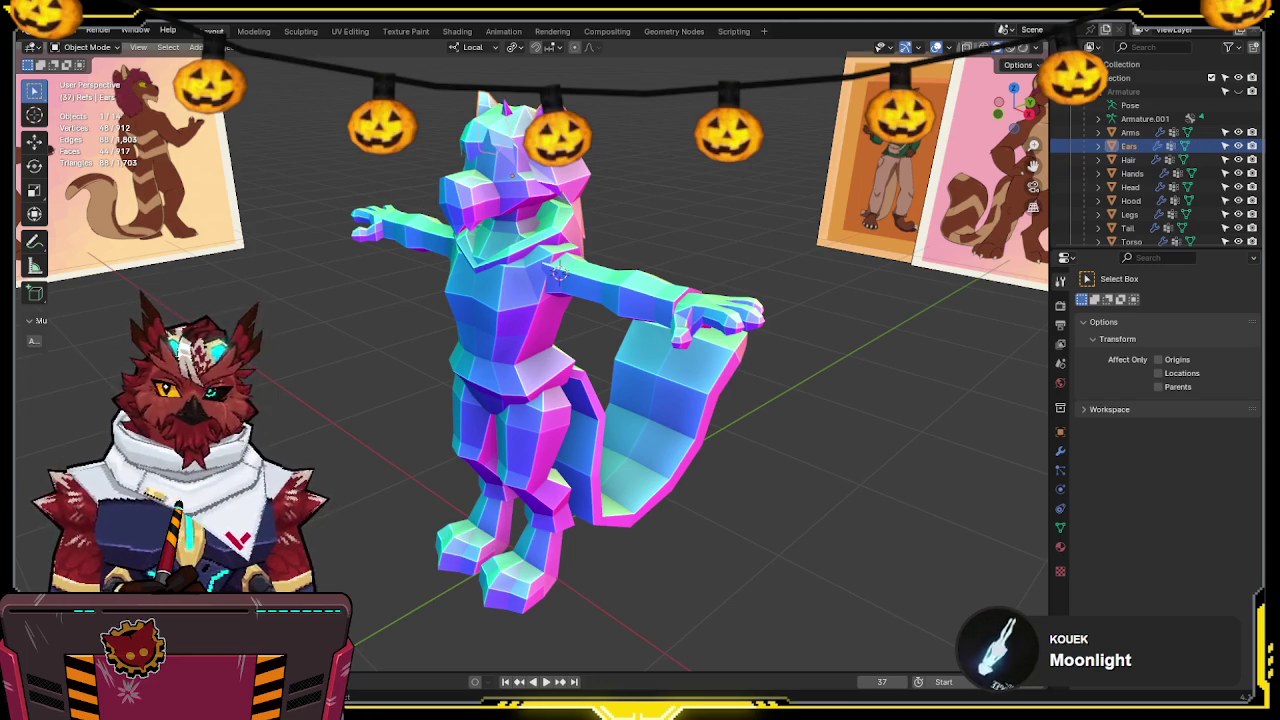
{"action": "middle_click_drag", "start_coordinate": [570, 205], "coordinate": [590, 200]}
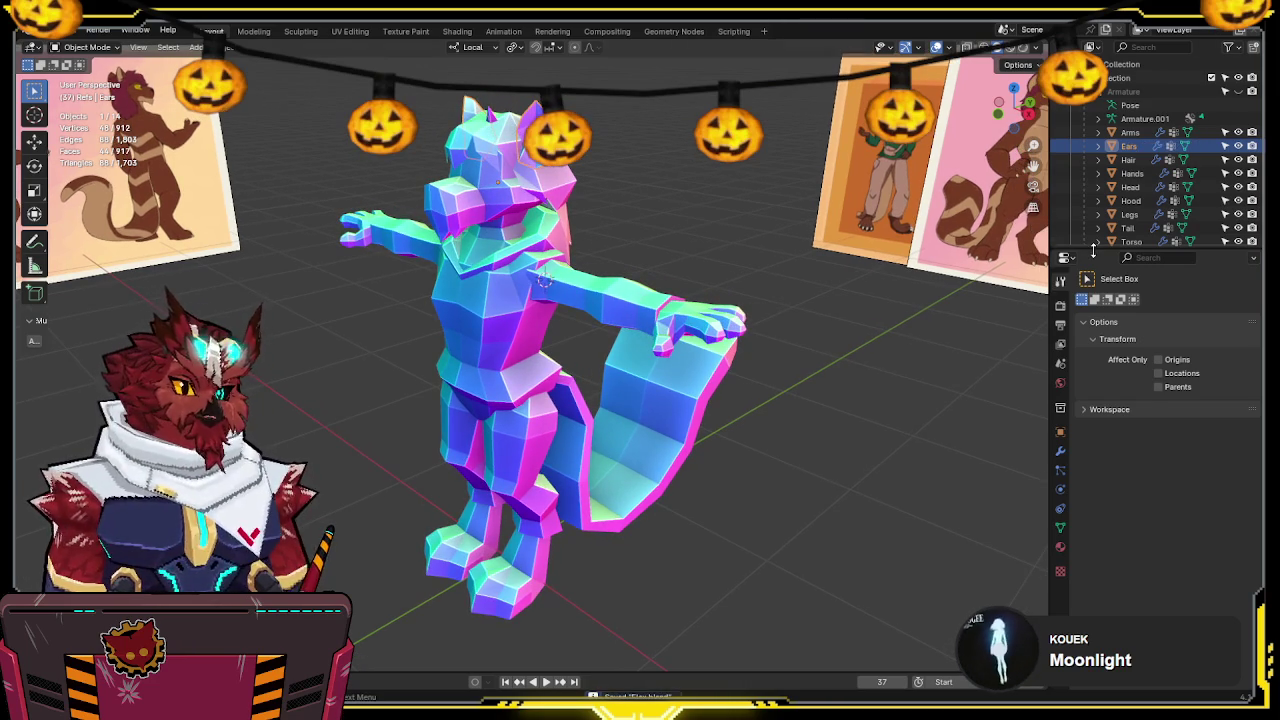
{"action": "left_click_drag", "start_coordinate": [1150, 250], "coordinate": [1150, 296]}
{"action": "mouse_move", "coordinate": [654, 291]}
{"action": "middle_mouse_down"}
{"action": "mouse_move", "coordinate": [604, 280]}
{"action": "mouse_move", "coordinate": [619, 274]}
{"action": "middle_mouse_up"}
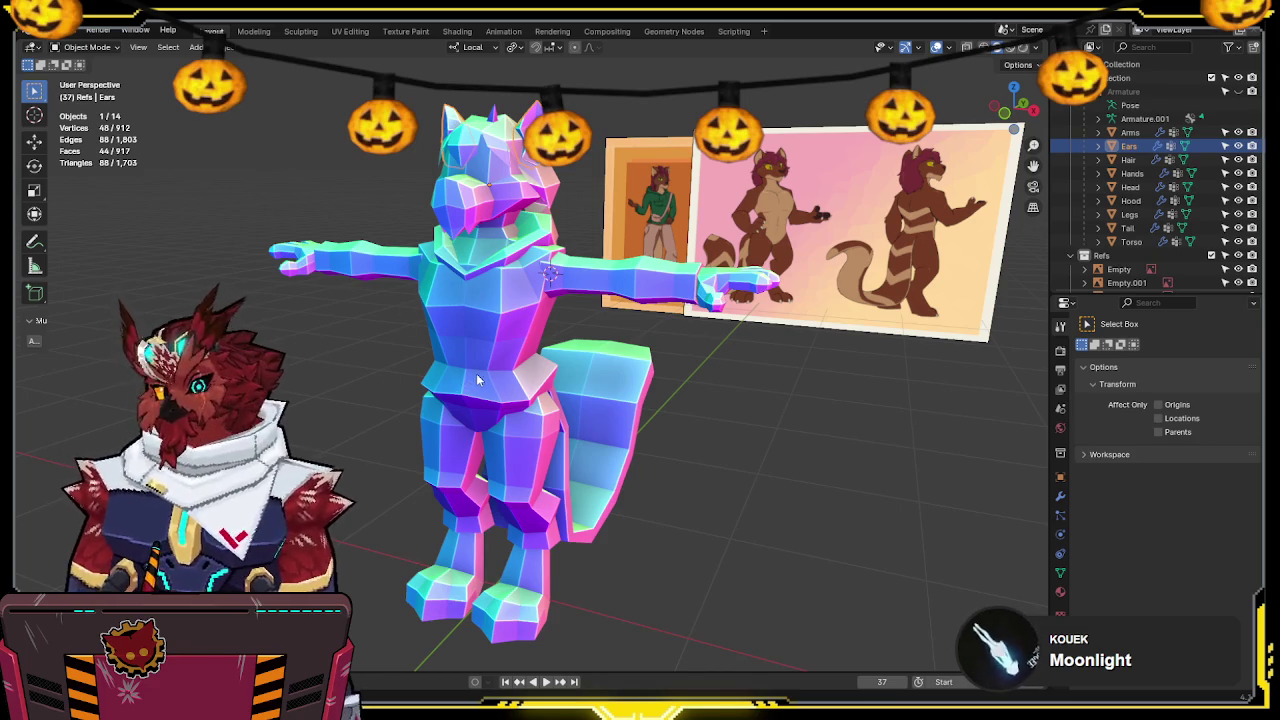
{"action": "middle_click_drag", "start_coordinate": [542, 370], "coordinate": [661, 427]}
{"action": "left_click", "coordinate": [660, 434]}
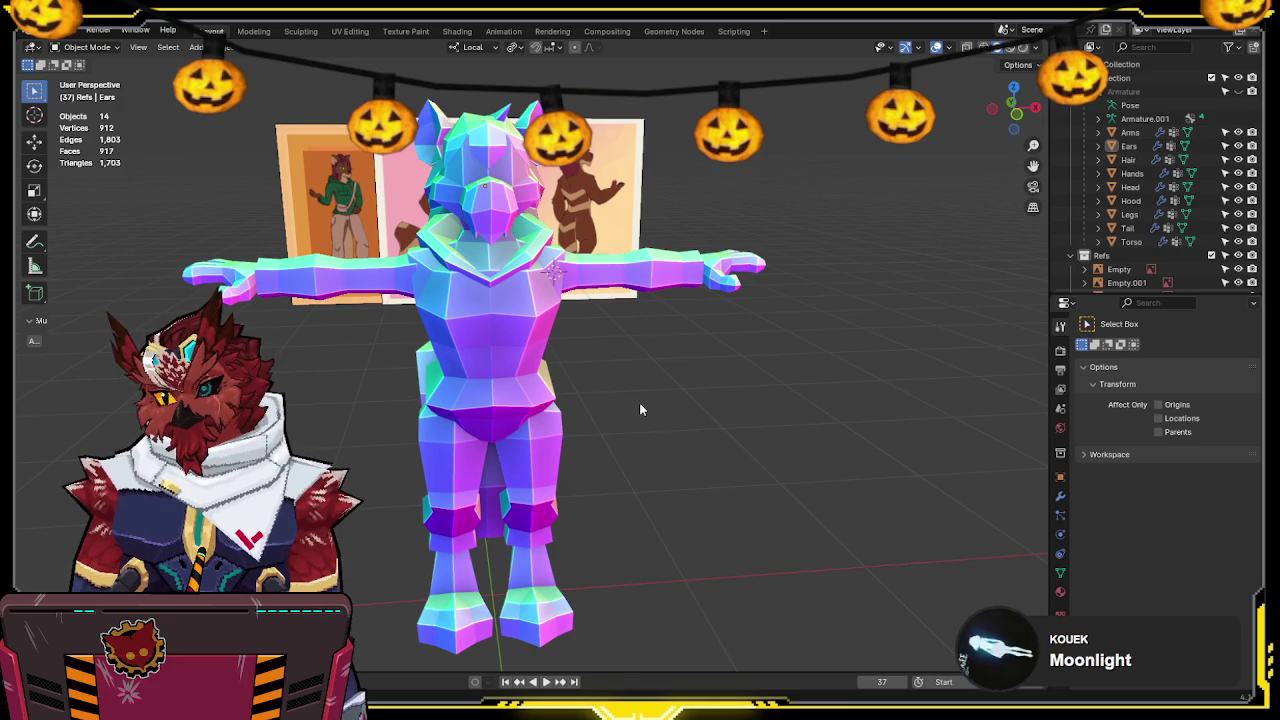
Save the .blend file twice, tilting the view slightly between saves
{"action": "key", "text": "ctrl+s"}
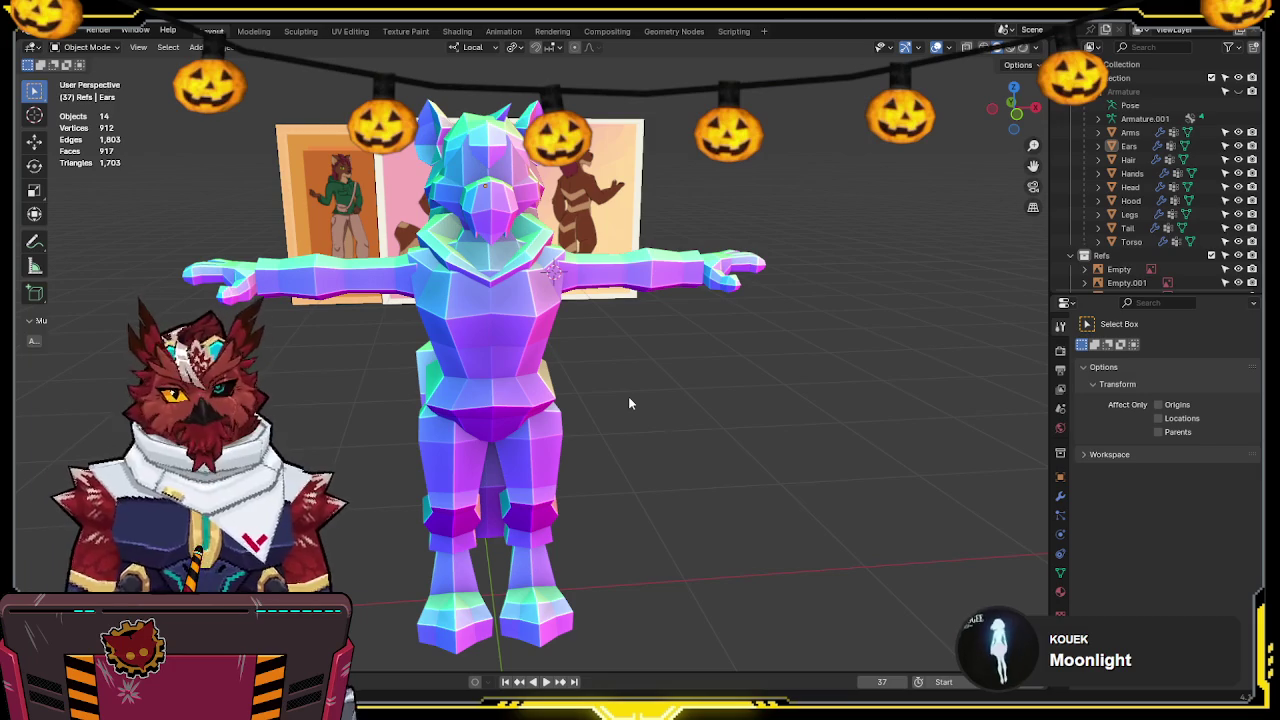
{"action": "middle_click_drag", "start_coordinate": [637, 418], "coordinate": [614, 414]}
{"action": "key", "text": "ctrl+s"}
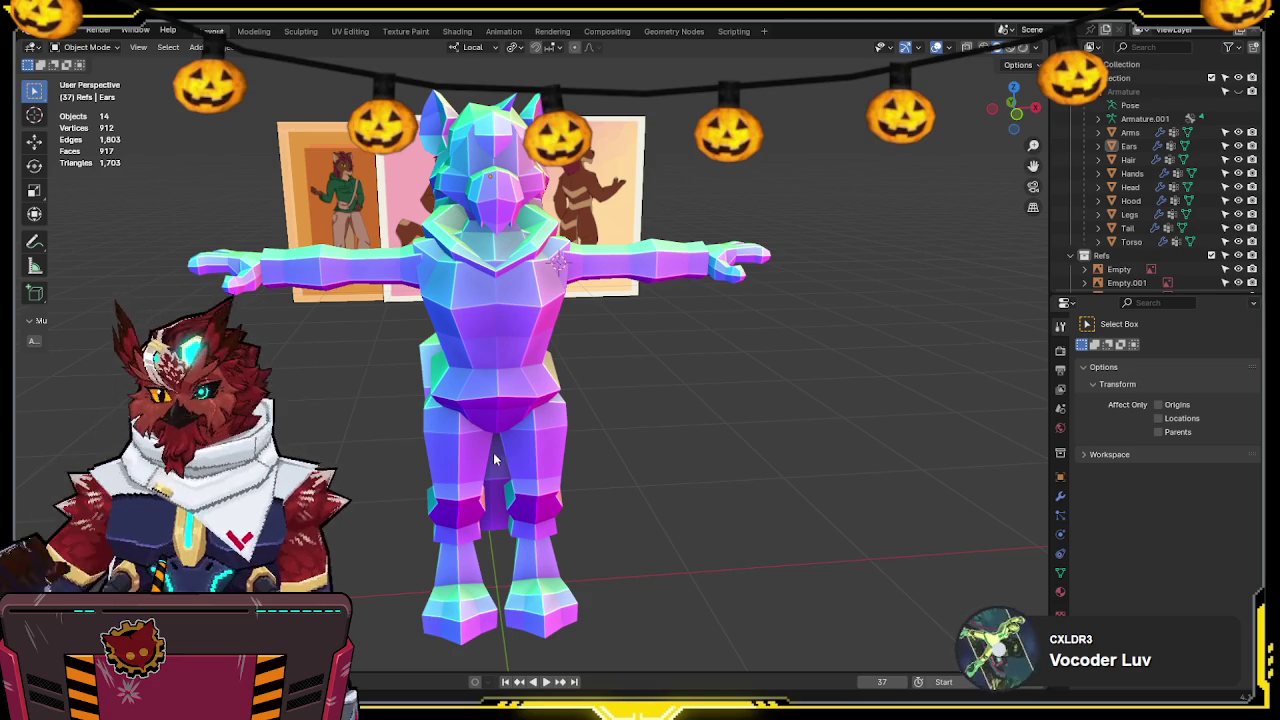
Select the Torso in front orthographic view and snap the 3D cursor to it
{"action": "mouse_move", "coordinate": [500, 458]}
{"action": "middle_mouse_down"}
{"action": "mouse_move", "coordinate": [684, 434]}
{"action": "mouse_move", "coordinate": [639, 446]}
{"action": "middle_mouse_up"}
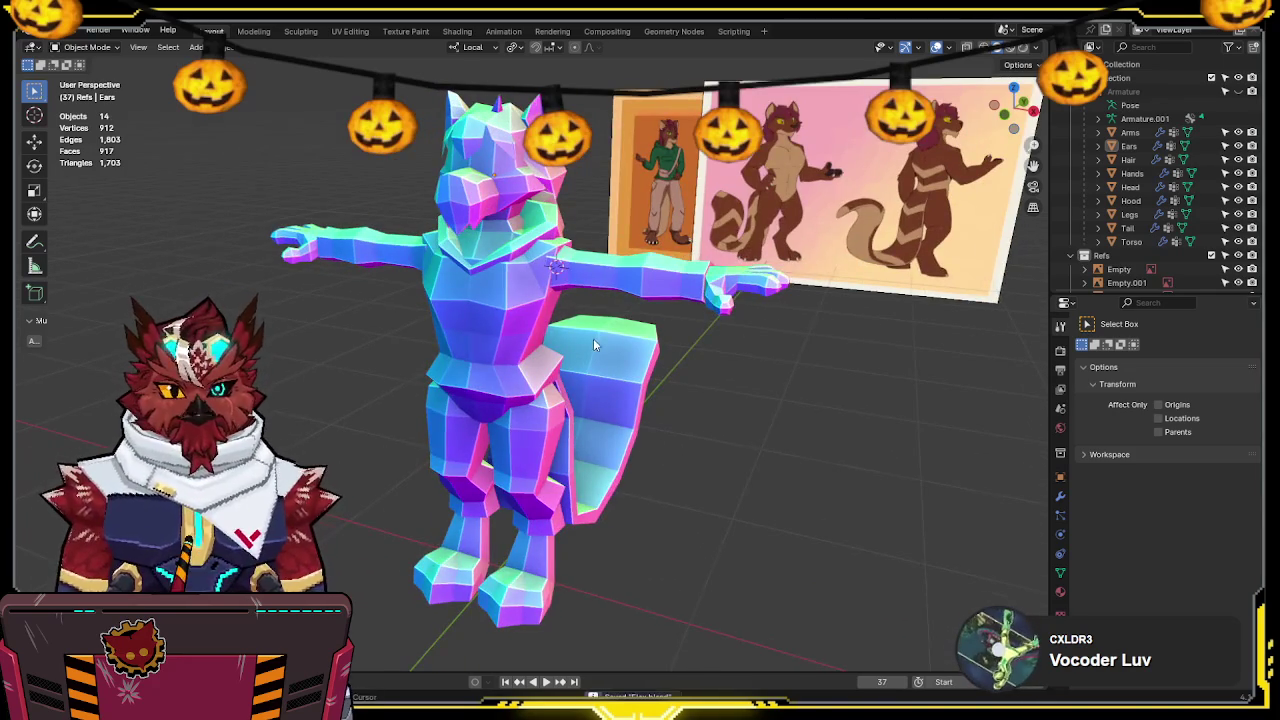
{"action": "middle_click_drag", "start_coordinate": [593, 338], "coordinate": [604, 378]}
{"action": "left_click", "coordinate": [556, 328]}
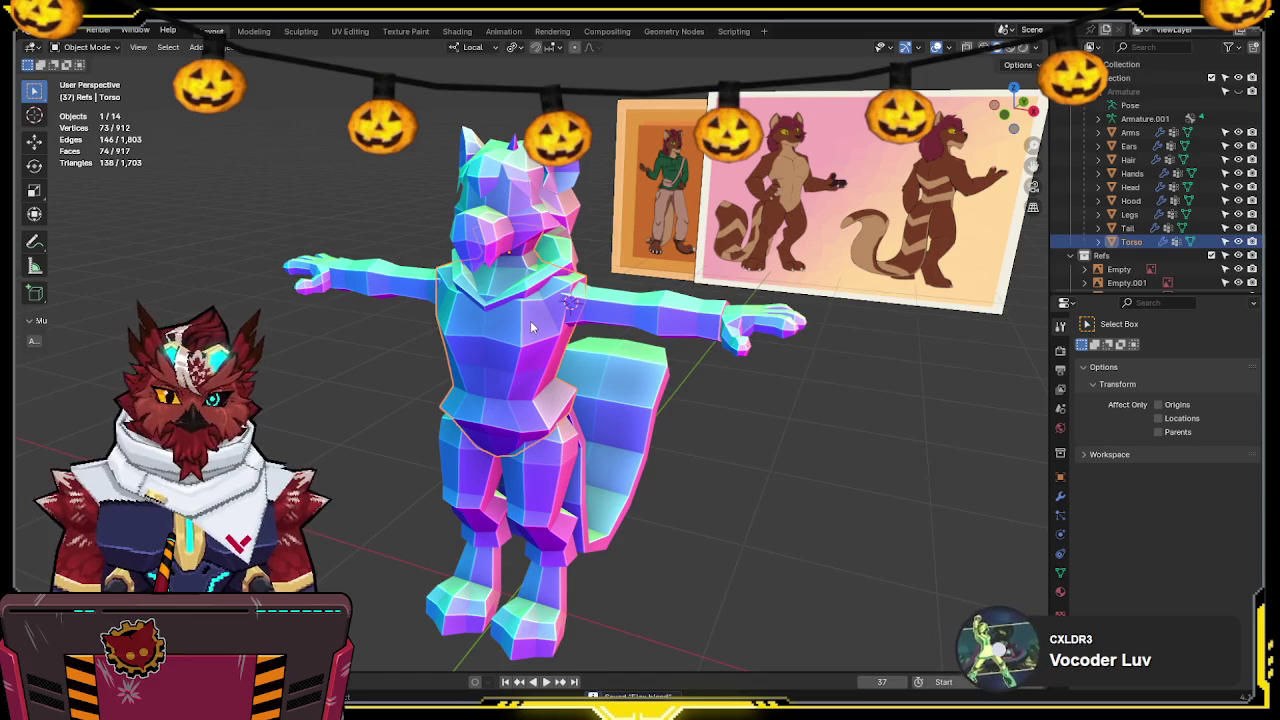
{"action": "scroll", "coordinate": [552, 312], "scroll_direction": "up", "scroll_amount": 1}
{"action": "scroll", "coordinate": [548, 300], "scroll_direction": "up", "scroll_amount": 1}
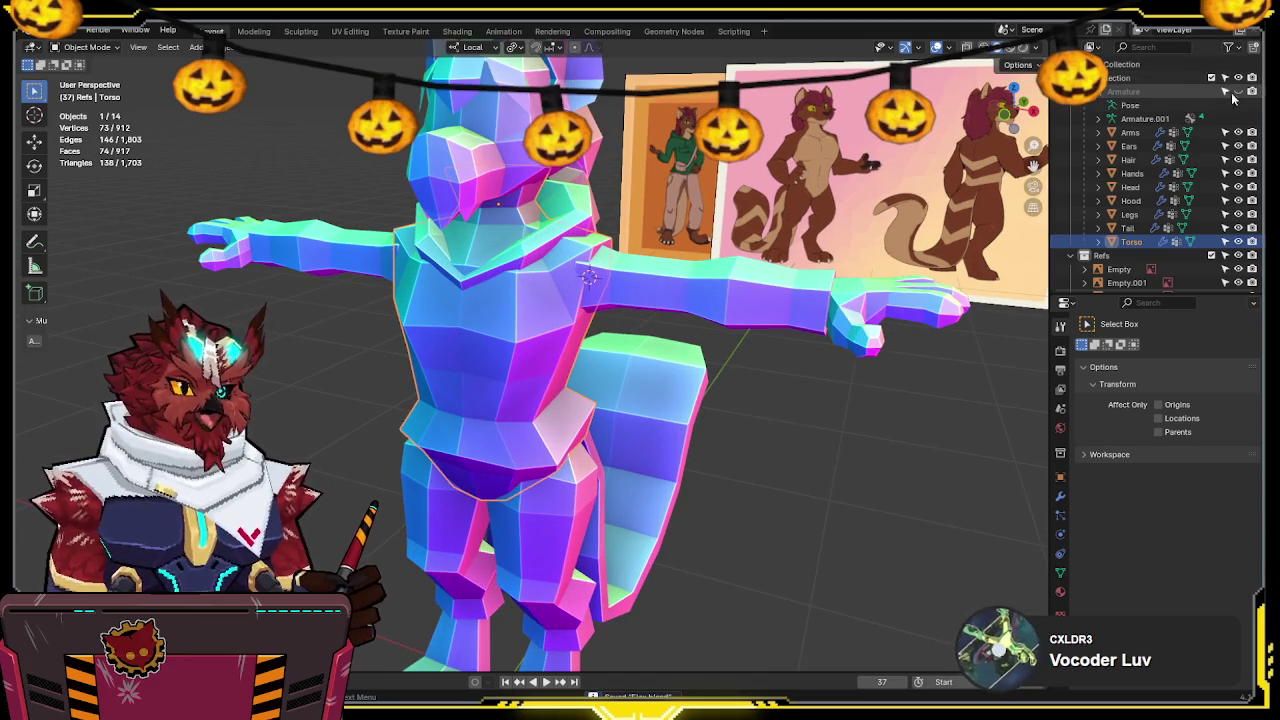
{"action": "middle_click_drag", "start_coordinate": [548, 298], "coordinate": [604, 282]}
{"action": "key", "text": "KP_1"}
{"action": "scroll", "coordinate": [560, 300], "scroll_direction": "up", "scroll_amount": 2}
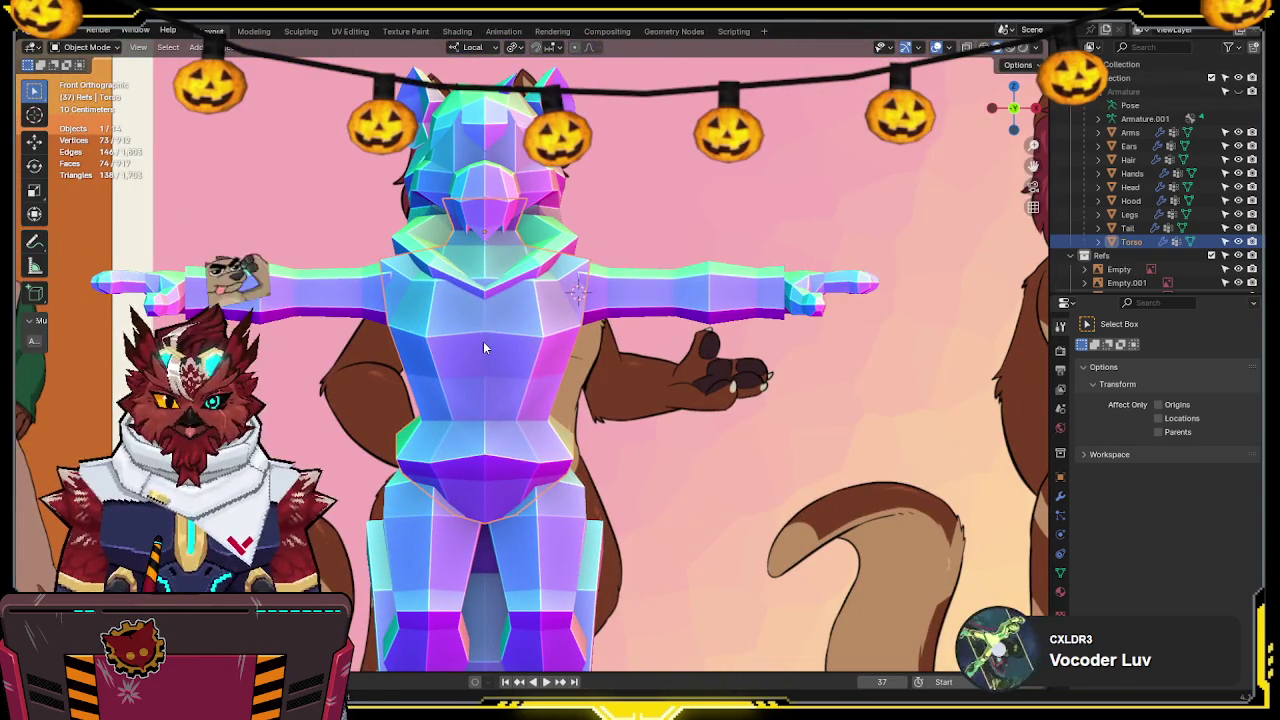
{"action": "key", "text": "shift+s"}
{"action": "left_click", "coordinate": [562, 347]}
Add a plane at the torso and rotate it 90 degrees on X to stand upright
{"action": "middle_click_drag", "start_coordinate": [562, 347], "coordinate": [568, 348], "text": "shift"}
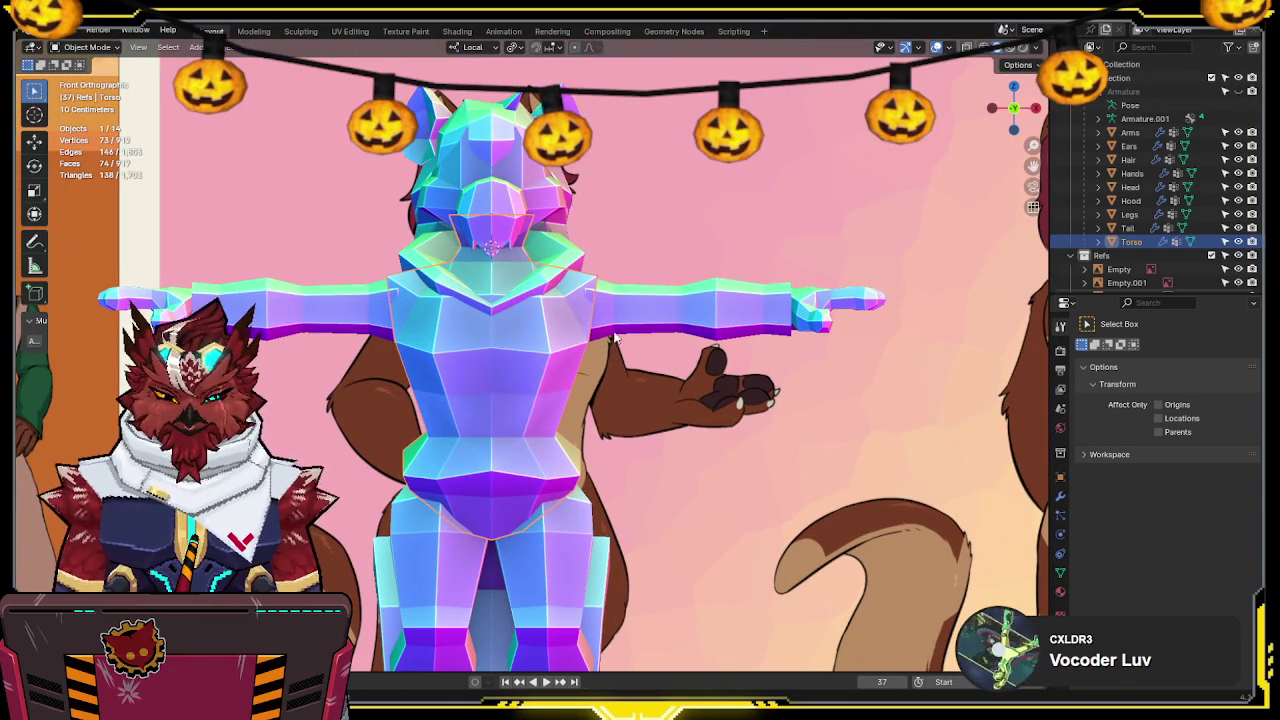
{"action": "key", "text": "shift+a"}
{"action": "left_click", "coordinate": [690, 334]}
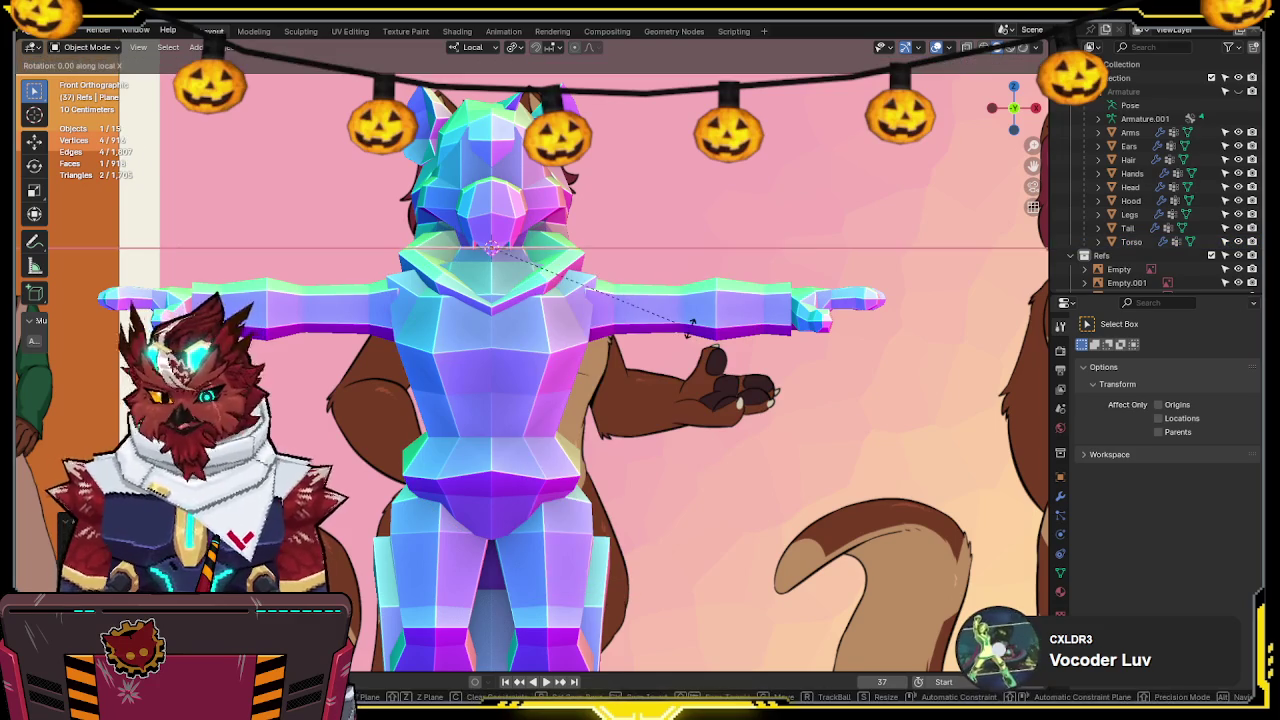
{"action": "key", "text": "r"}
{"action": "key", "text": "x"}
{"action": "key", "text": "9"}
{"action": "key", "text": "0"}
{"action": "key", "text": "Return"}
Set the transform orientation to Global and choose the pivot point for the plane
{"action": "key", "text": "KP_3"}
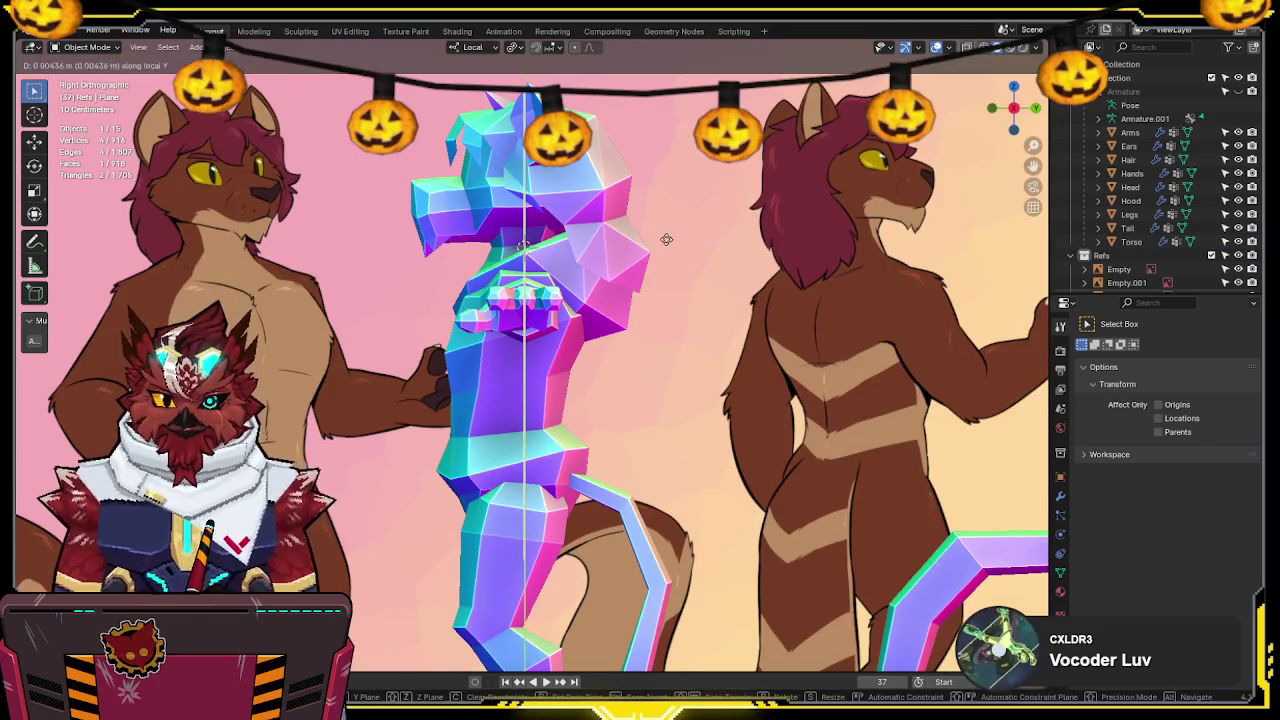
{"action": "key", "text": "comma"}
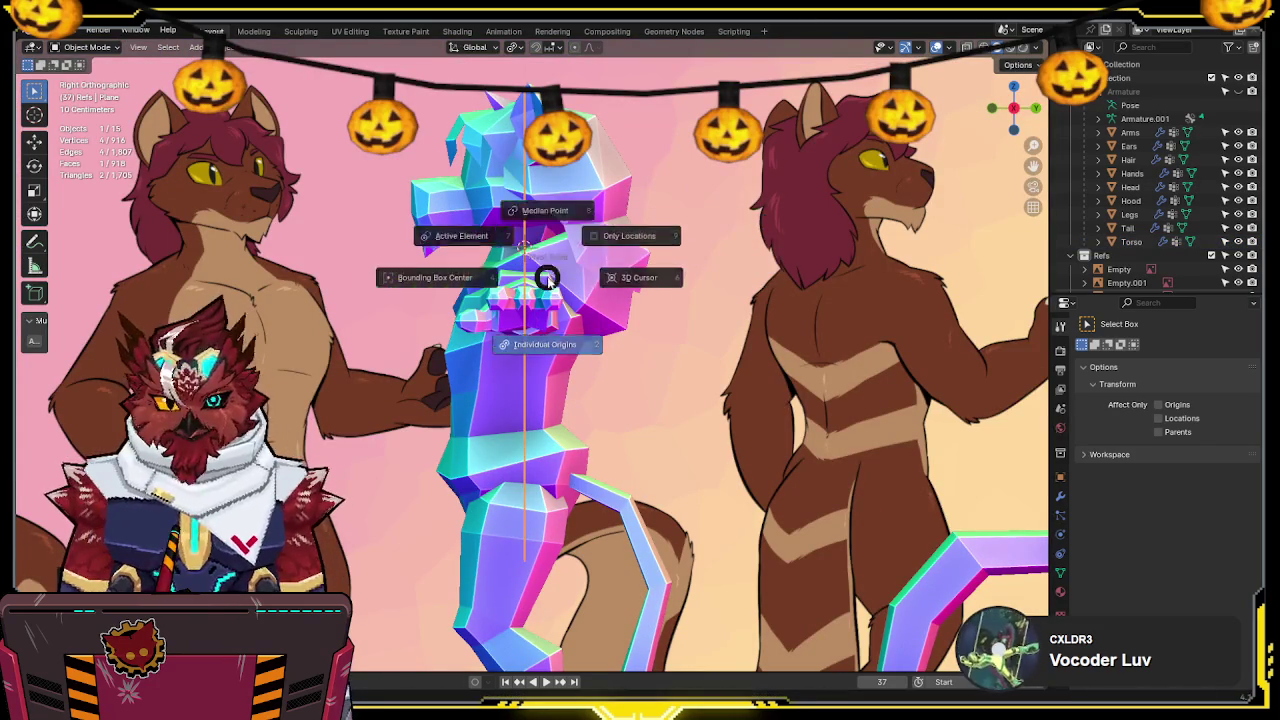
{"action": "left_click", "coordinate": [430, 276]}
{"action": "key", "text": "g"}
{"action": "left_click", "coordinate": [590, 300]}
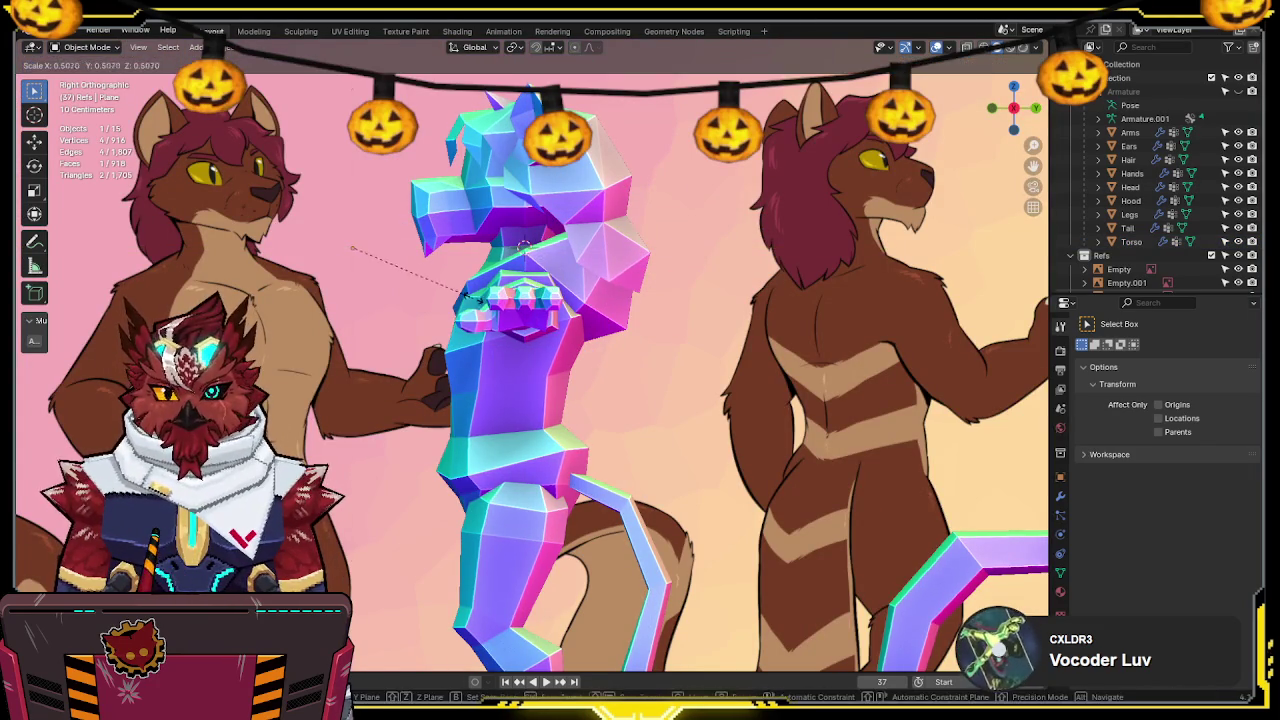
{"action": "left_click", "coordinate": [996, 106]}
Scale the plane into a thin X-axis strip, place it on the chest, and enter Edit Mode
{"action": "key", "text": "s"}
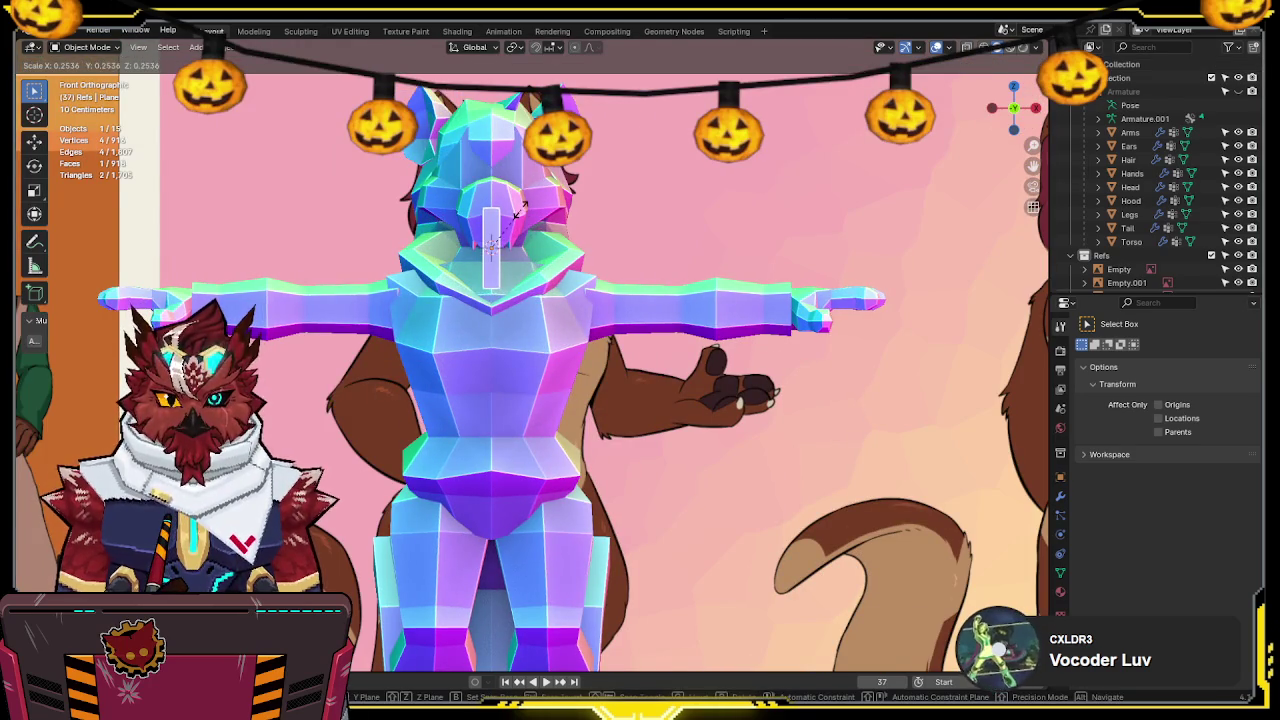
{"action": "scroll", "coordinate": [520, 207], "scroll_direction": "up", "scroll_amount": 3}
{"action": "key", "text": "x"}
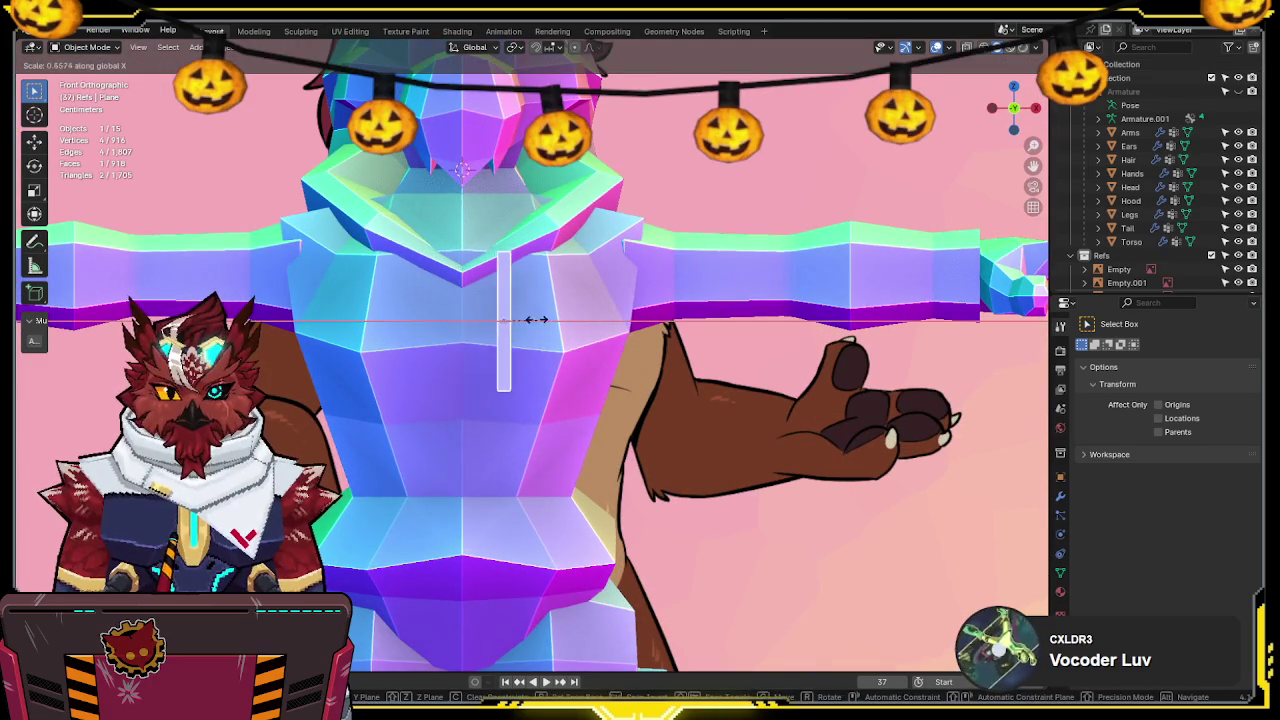
{"action": "left_click", "coordinate": [524, 317]}
{"action": "scroll", "coordinate": [539, 273], "scroll_direction": "up", "scroll_amount": 2}
{"action": "key", "text": "g"}
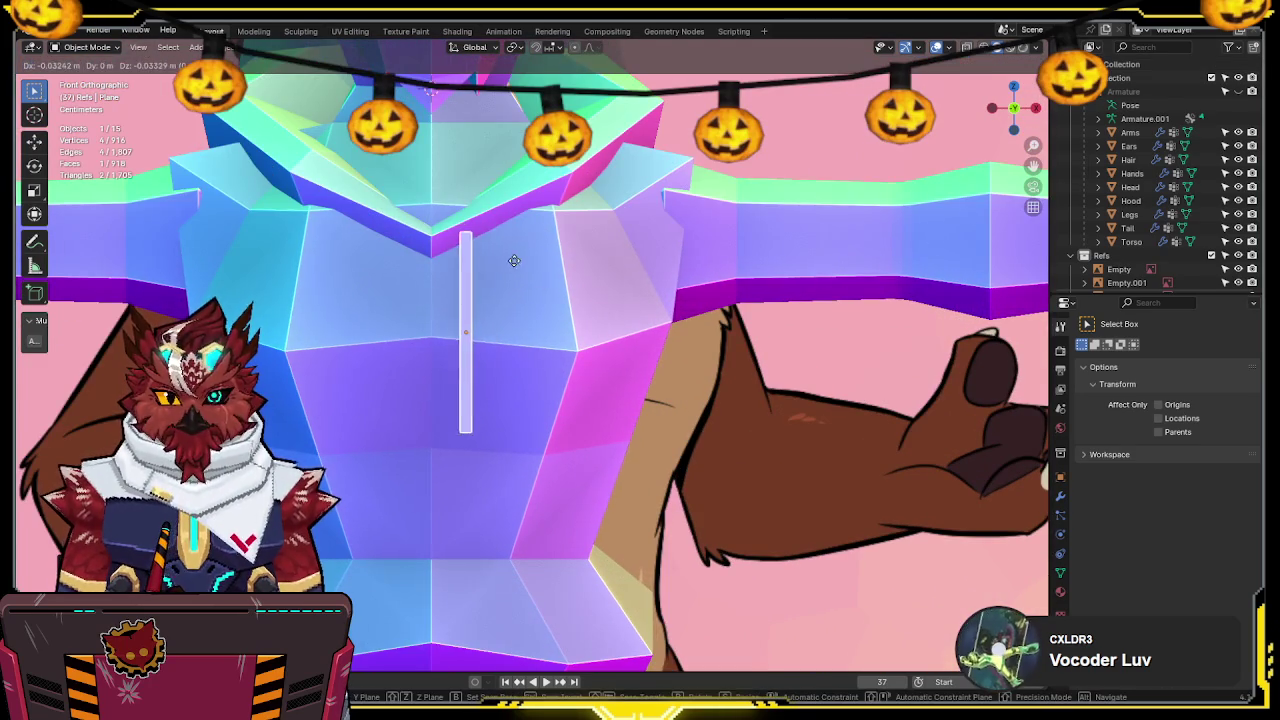
{"action": "left_click", "coordinate": [540, 232]}
{"action": "mouse_move", "coordinate": [542, 229]}
{"action": "middle_mouse_down"}
{"action": "mouse_move", "coordinate": [602, 183]}
{"action": "mouse_move", "coordinate": [532, 210]}
{"action": "mouse_move", "coordinate": [530, 198]}
{"action": "mouse_move", "coordinate": [400, 280]}
{"action": "mouse_move", "coordinate": [444, 215]}
{"action": "mouse_move", "coordinate": [437, 224]}
{"action": "mouse_move", "coordinate": [457, 220]}
{"action": "mouse_move", "coordinate": [437, 229]}
{"action": "mouse_move", "coordinate": [447, 235]}
{"action": "middle_mouse_up"}
{"action": "key", "text": "Tab"}
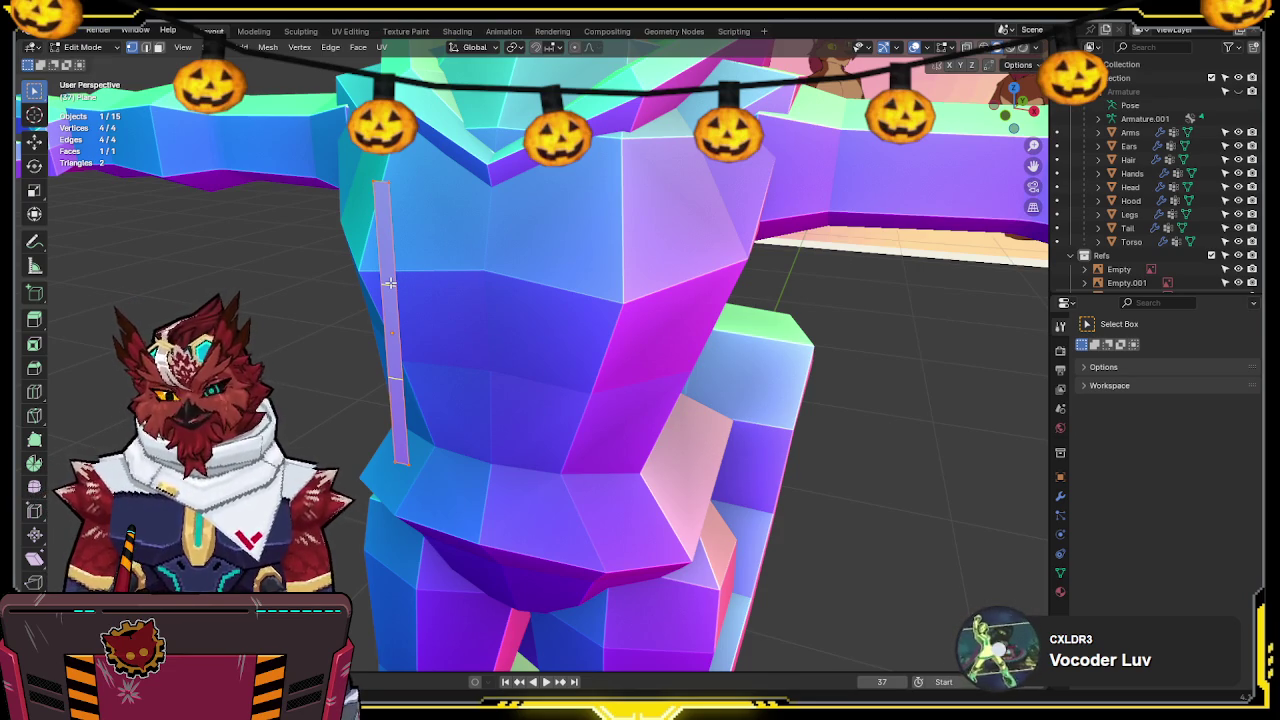
Loop-cut the strip into three sections and apply all its transforms
{"action": "key", "text": "ctrl+r"}
{"action": "left_click", "coordinate": [390, 283]}
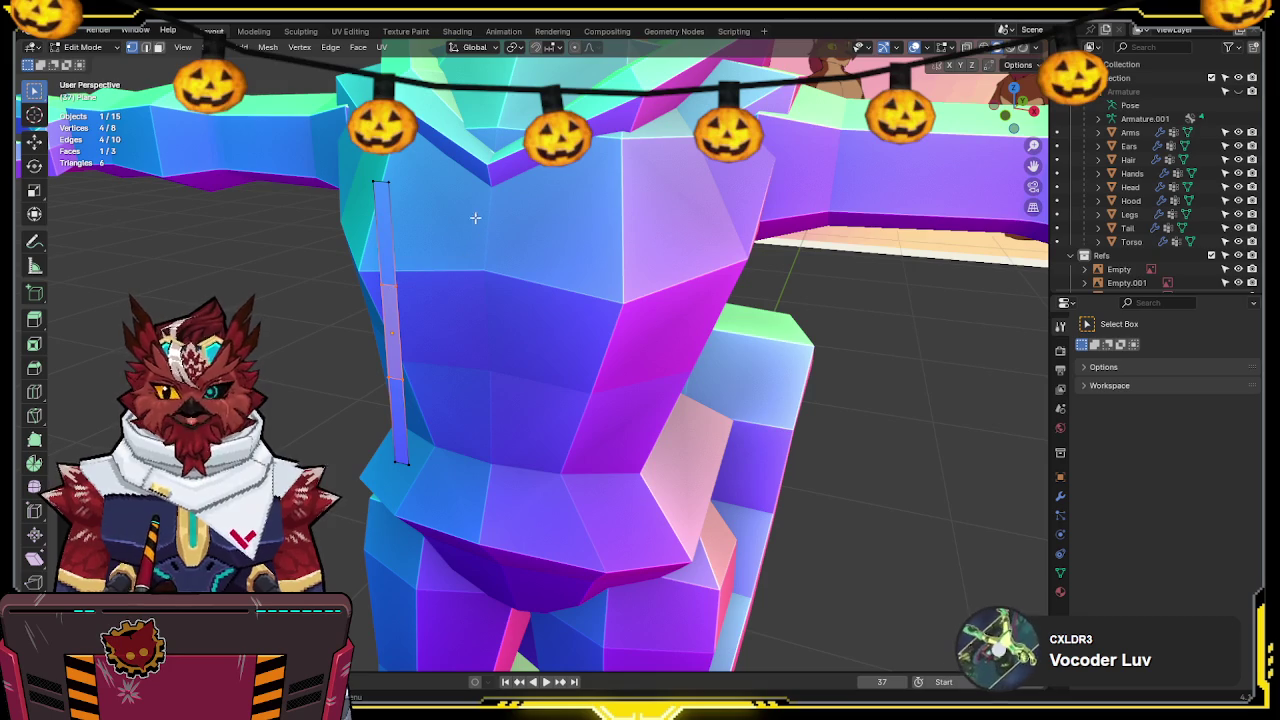
{"action": "right_click", "coordinate": [525, 303]}
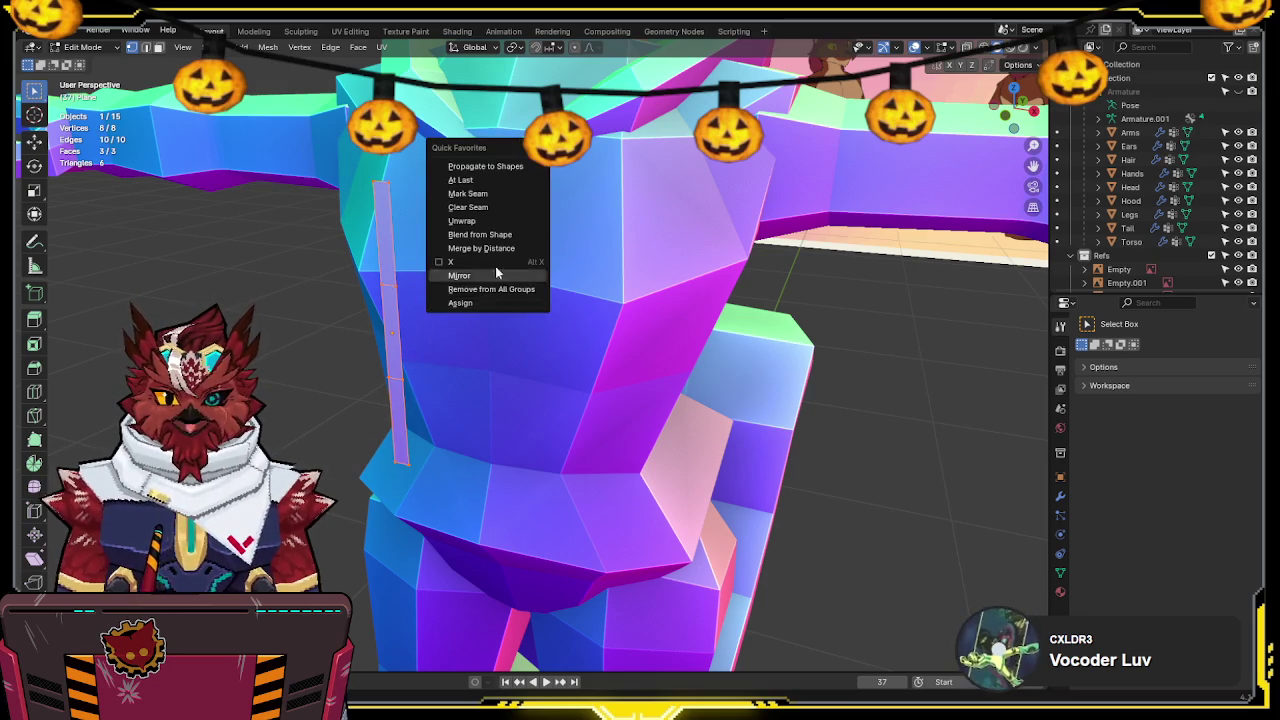
{"action": "key", "text": "Tab"}
{"action": "key", "text": "ctrl+a"}
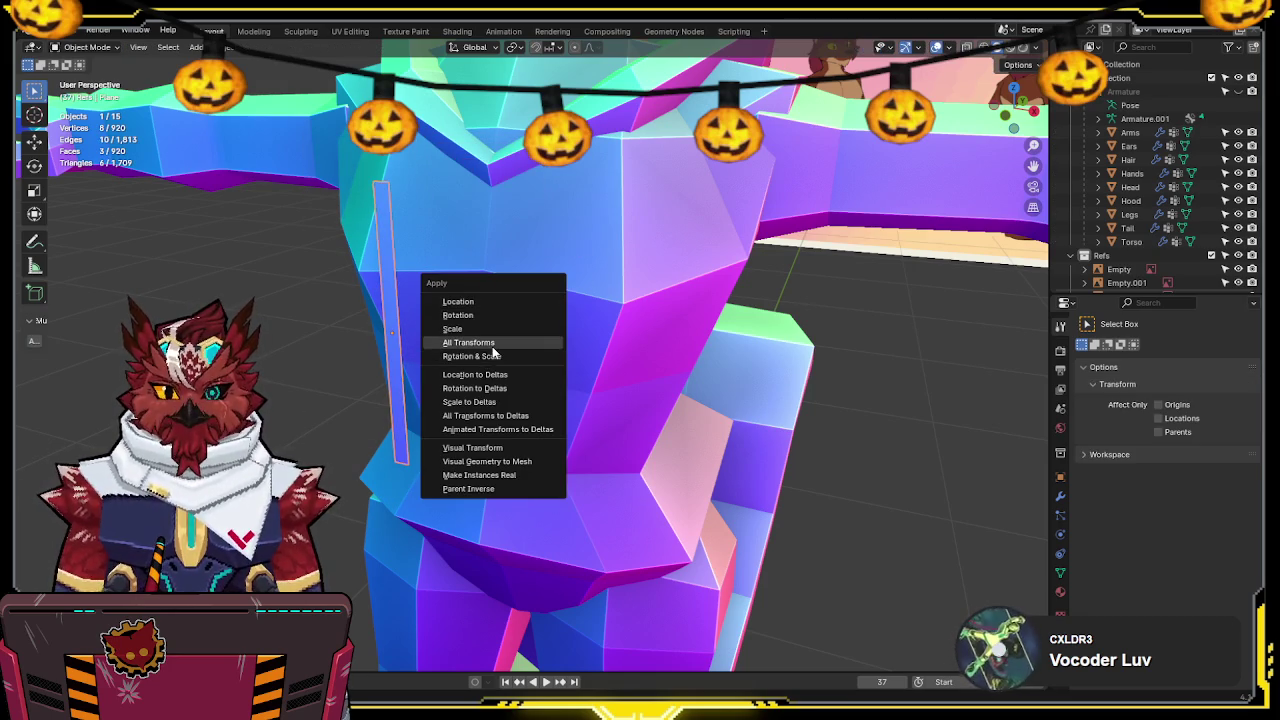
{"action": "left_click", "coordinate": [493, 342]}
Mark a seam on the strip's edge in Edit Mode
{"action": "scroll", "coordinate": [540, 265], "scroll_direction": "down", "scroll_amount": 2}
{"action": "scroll", "coordinate": [552, 260], "scroll_direction": "down", "scroll_amount": 2}
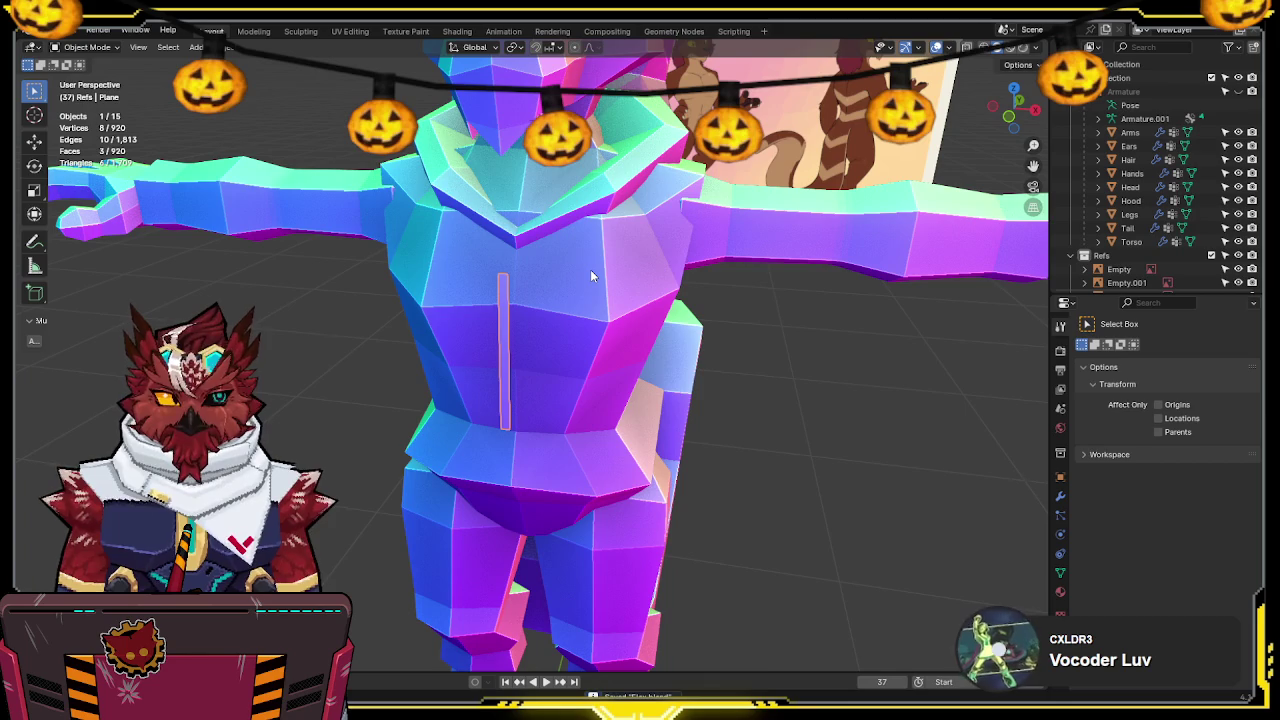
{"action": "mouse_move", "coordinate": [588, 264]}
{"action": "middle_mouse_down"}
{"action": "mouse_move", "coordinate": [522, 312]}
{"action": "mouse_move", "coordinate": [463, 297]}
{"action": "mouse_move", "coordinate": [484, 272]}
{"action": "middle_mouse_up"}
{"action": "key", "text": "Tab"}
{"action": "key", "text": "u"}
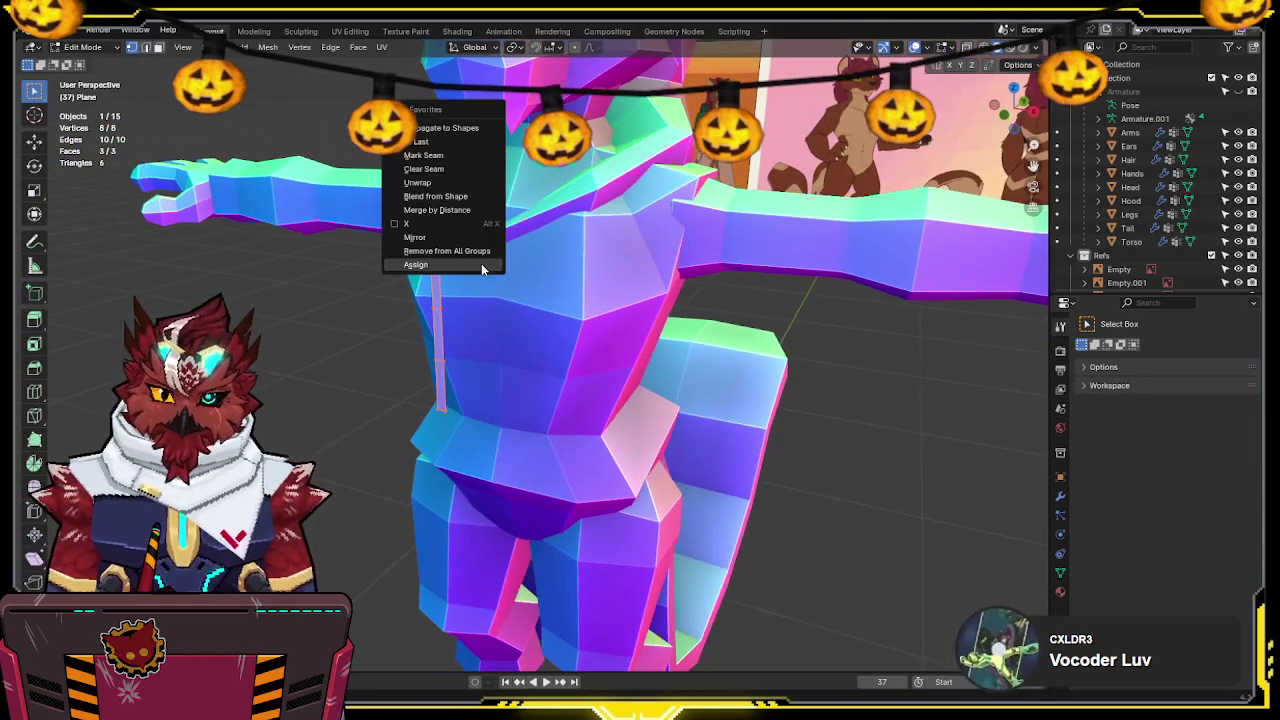
{"action": "left_click", "coordinate": [432, 157]}
Mirror the strip via Quick Favorites into a second drawstring, constrained along Y
{"action": "middle_click_drag", "start_coordinate": [432, 157], "coordinate": [541, 247]}
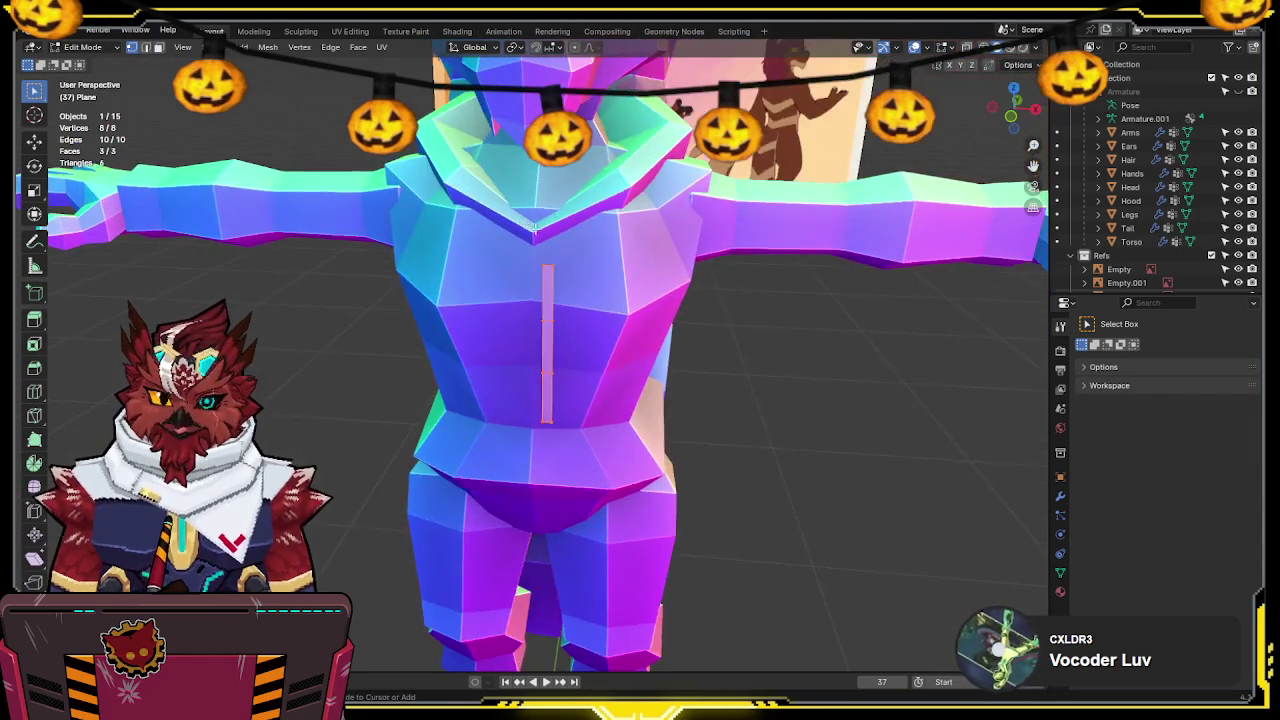
{"action": "key", "text": "q"}
{"action": "left_click", "coordinate": [508, 330]}
{"action": "middle_click_drag", "start_coordinate": [508, 330], "coordinate": [451, 298]}
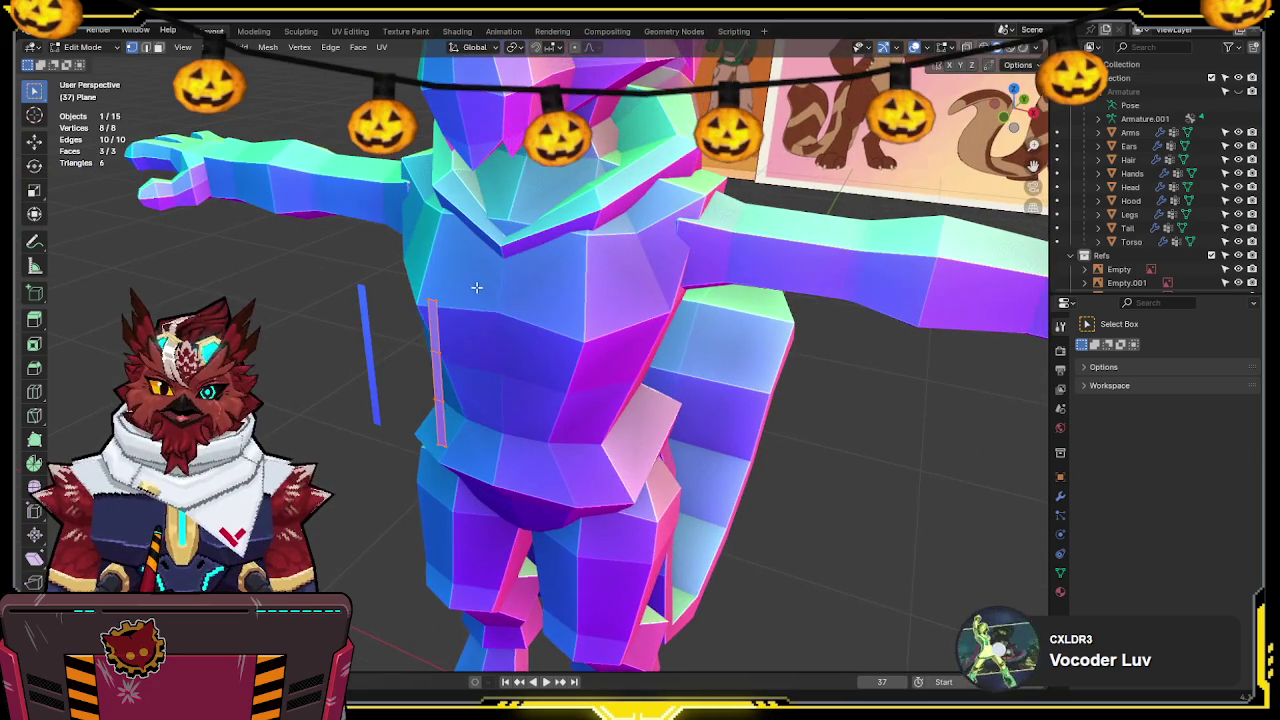
{"action": "key", "text": "y"}
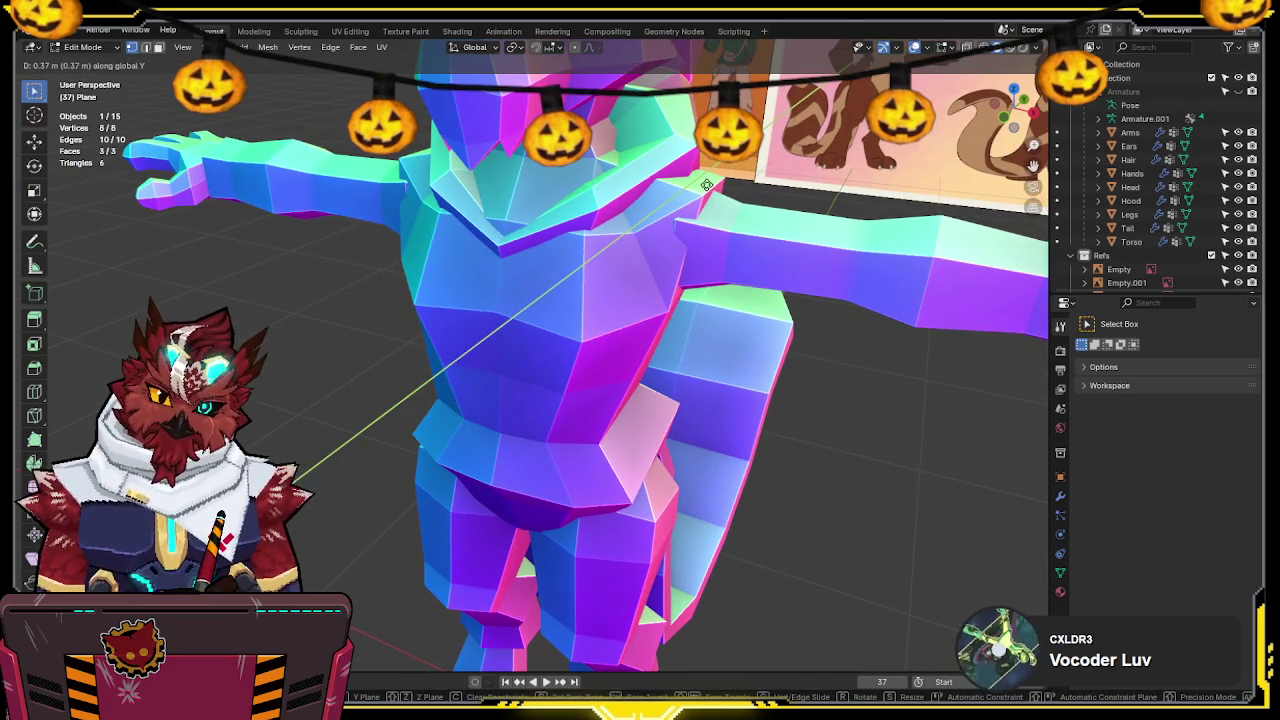
{"action": "left_click", "coordinate": [628, 216]}
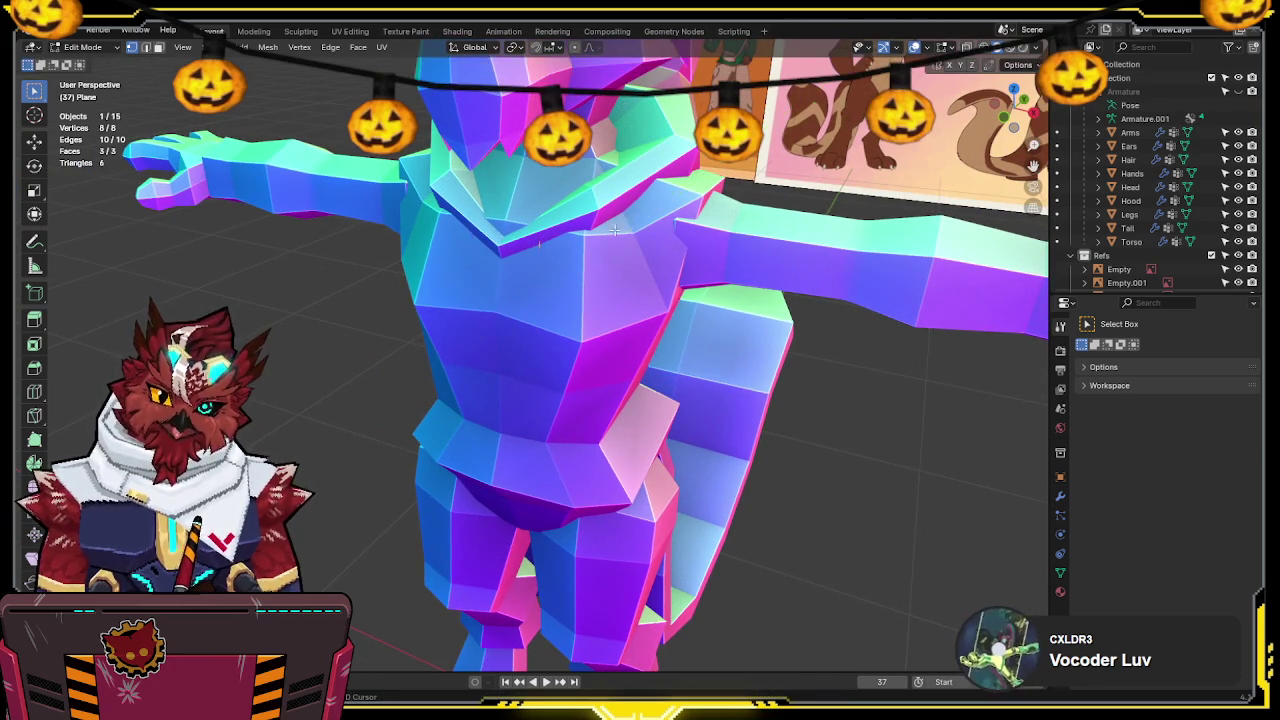
Select the mirrored drawstring in wireframe and move it closer to the chest in right view
{"action": "key", "text": "shift+z"}
{"action": "left_click_drag", "start_coordinate": [578, 265], "coordinate": [507, 357]}
{"action": "mouse_move", "coordinate": [551, 354]}
{"action": "middle_mouse_down"}
{"action": "mouse_move", "coordinate": [611, 334]}
{"action": "mouse_move", "coordinate": [597, 349]}
{"action": "middle_mouse_up"}
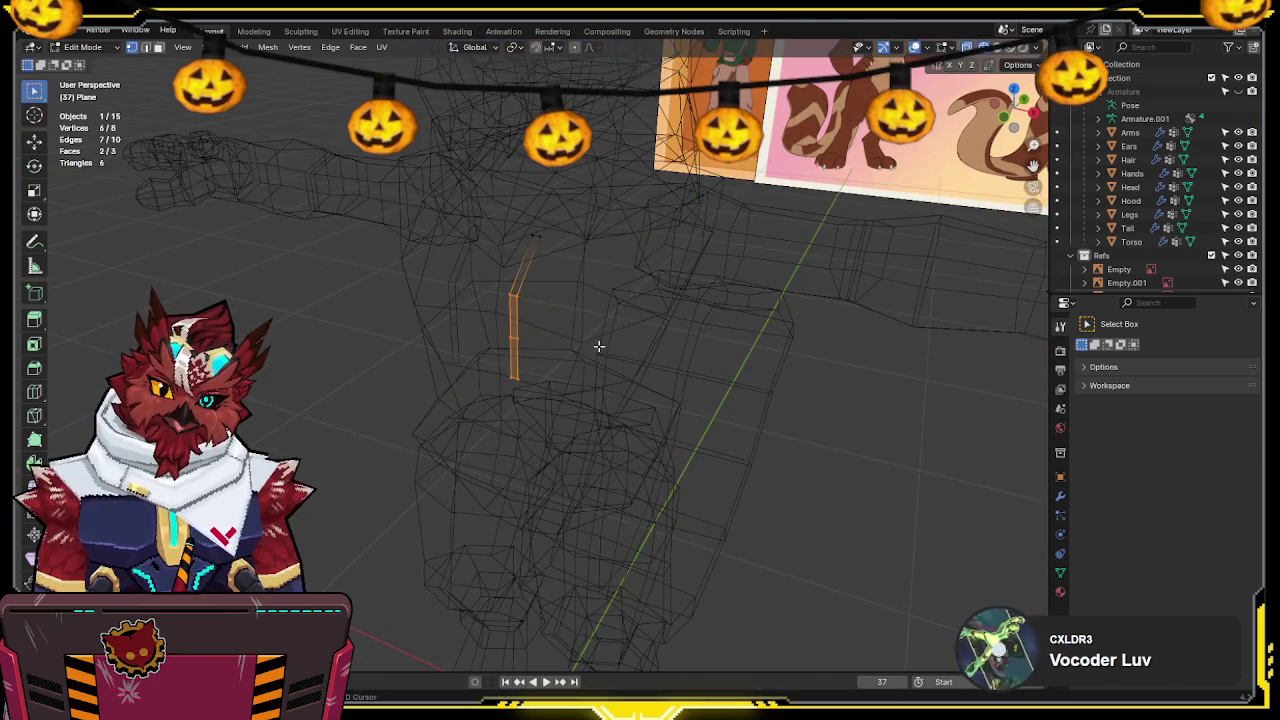
{"action": "key", "text": "shift+z"}
{"action": "key", "text": "KP_3"}
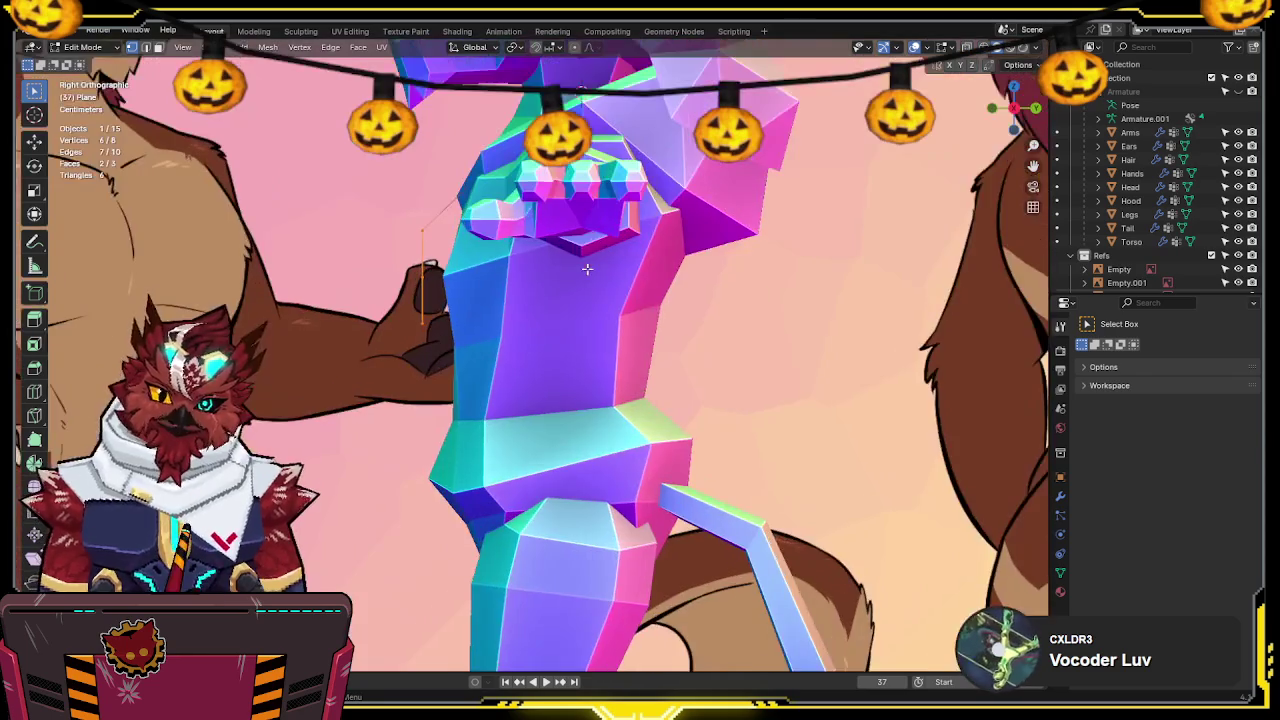
{"action": "middle_click_drag", "start_coordinate": [453, 290], "coordinate": [536, 336], "text": "shift"}
{"action": "key", "text": "shift+z"}
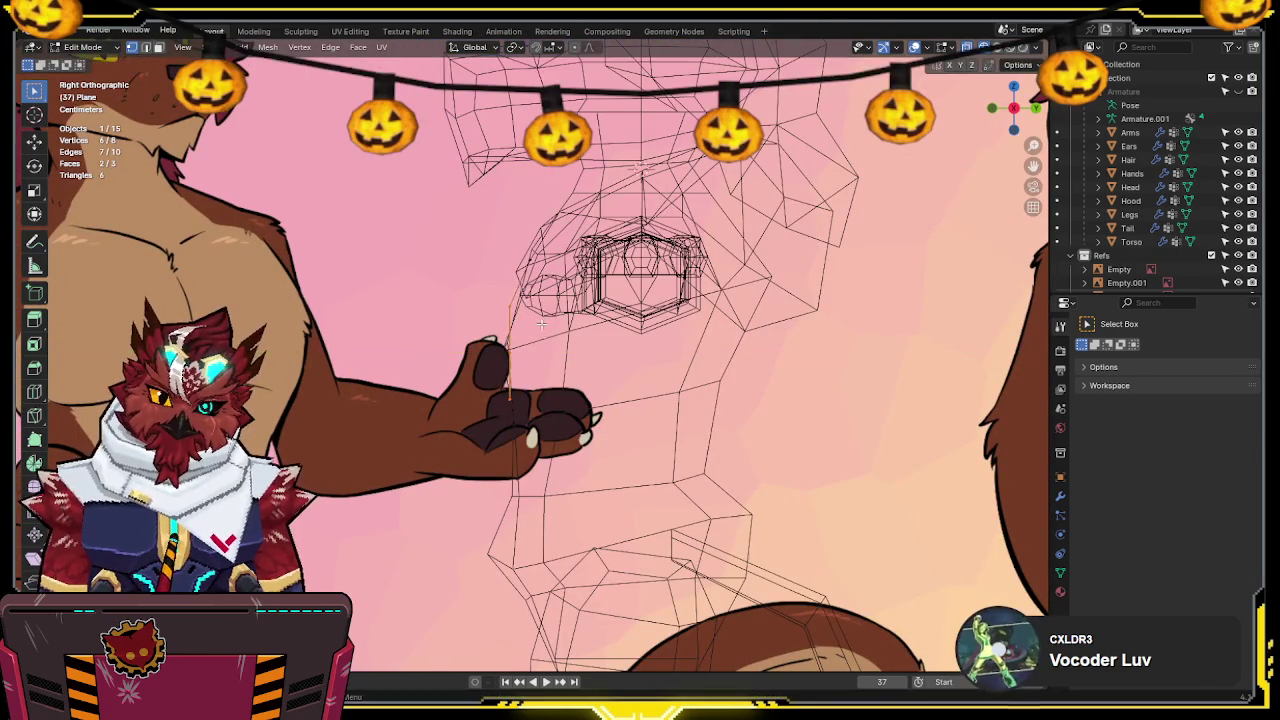
{"action": "key", "text": "g"}
{"action": "left_click", "coordinate": [438, 442]}
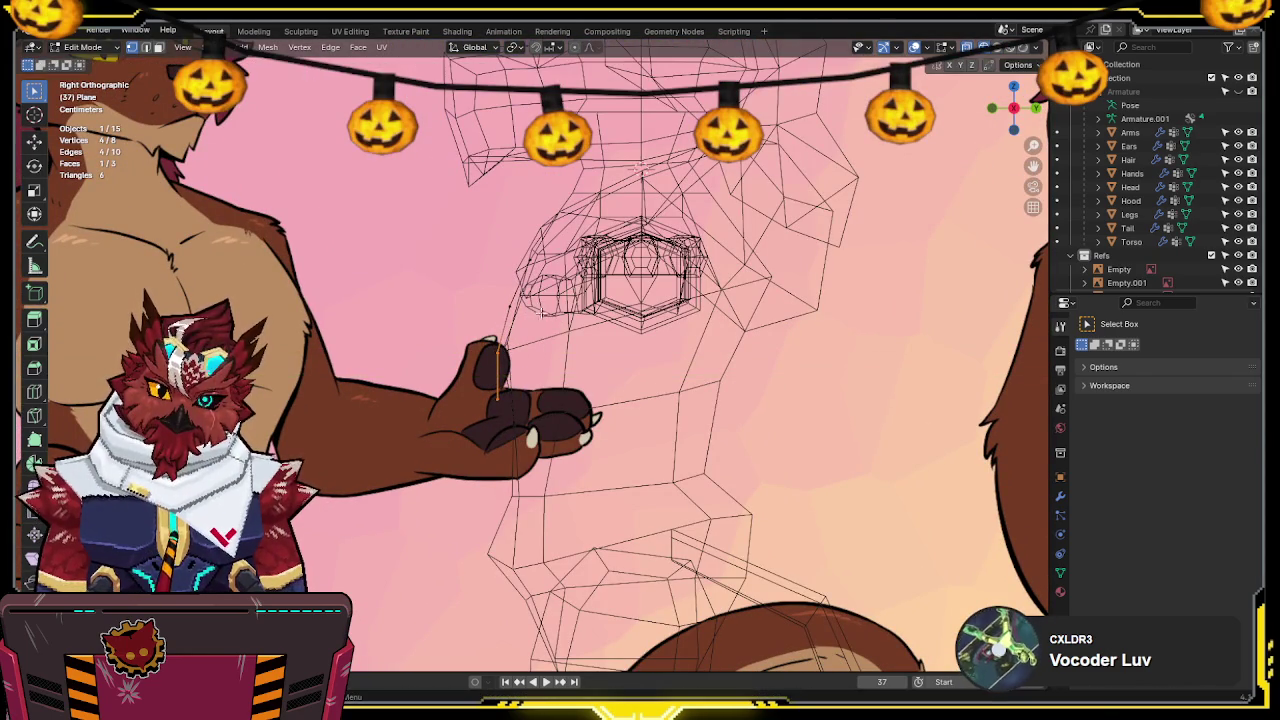
{"action": "key", "text": "shift+z"}
{"action": "mouse_move", "coordinate": [495, 312]}
{"action": "middle_mouse_down"}
{"action": "mouse_move", "coordinate": [617, 305]}
{"action": "mouse_move", "coordinate": [622, 280]}
{"action": "middle_mouse_up"}
Return the drawstrings to Object Mode and save the .blend file
{"action": "key", "text": "shift+s"}
{"action": "key", "text": "Tab"}
{"action": "key", "text": "ctrl+s"}
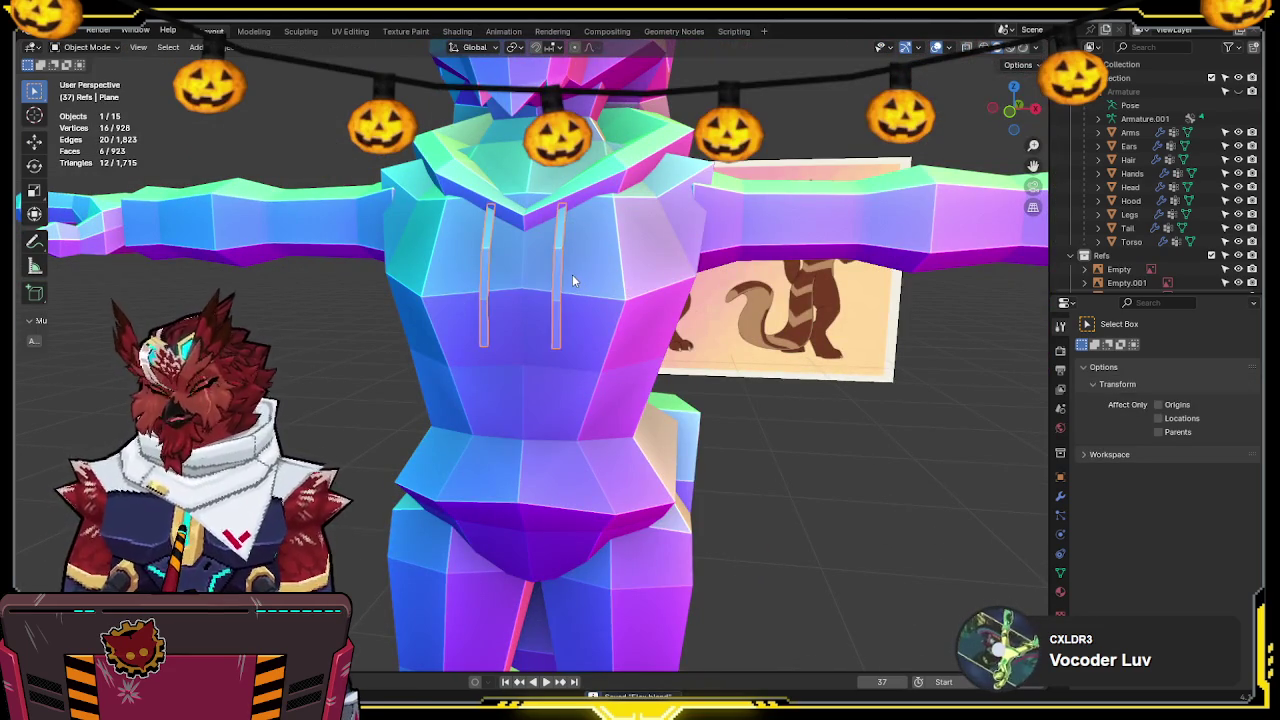